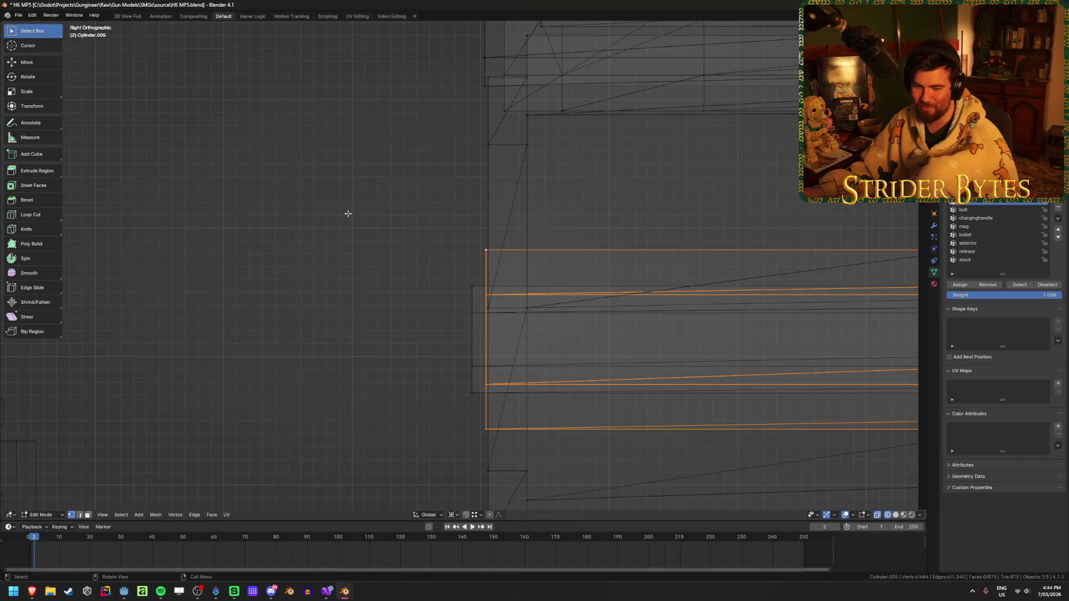
Nudge the selected edge loop, bridge the two hexagonal loops into a walled bore, and return to Object Mode
key(g)
click(454, 250)
mouse_move(454, 250)
middle_down()
mouse_move(446, 289)
mouse_move(510, 288)
middle_up()
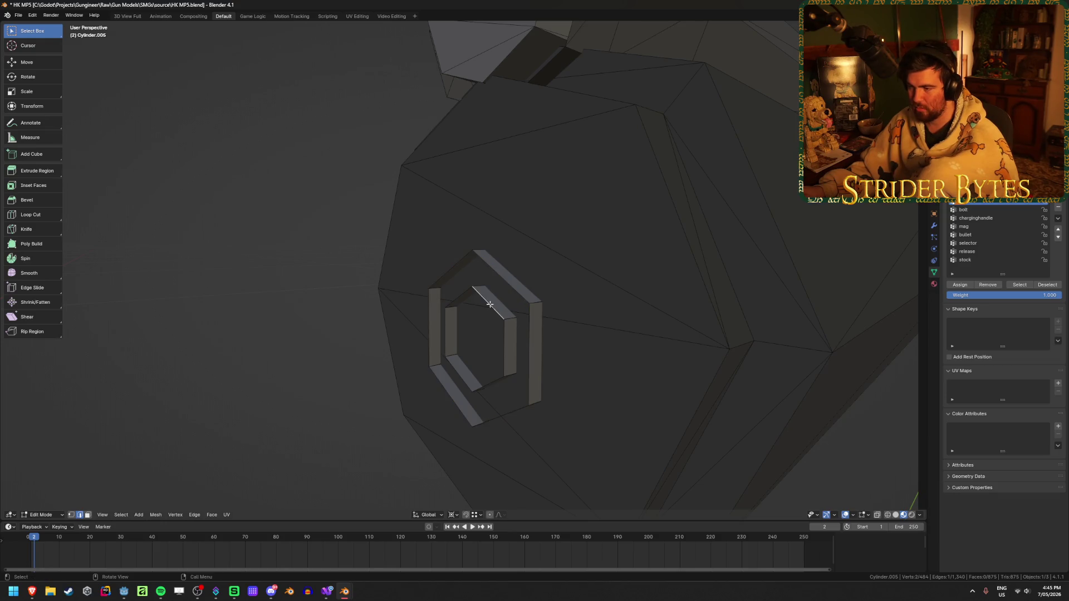
key(ctrl+e)
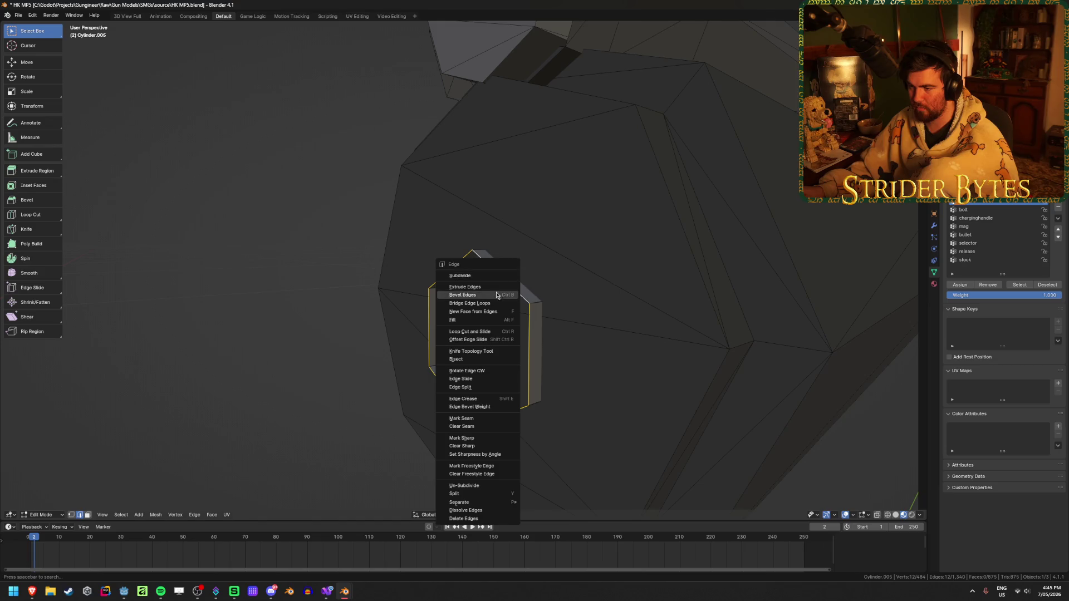
click(494, 303)
middle_drag(231, 317, 694, 343)
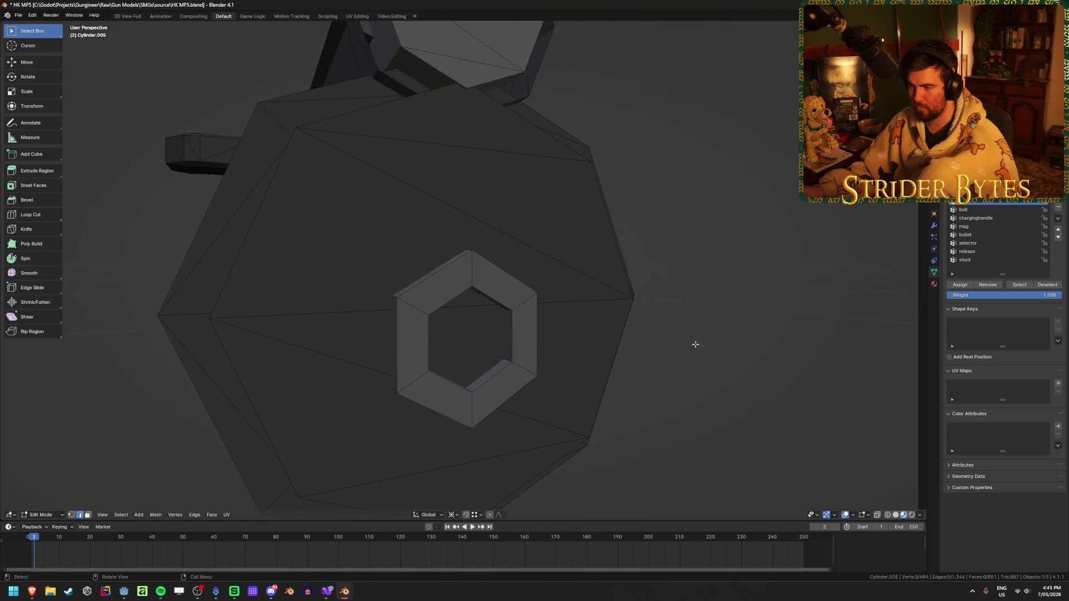
key(Tab)
scroll(552, 302, down, 5)
mouse_move(551, 303)
middle_down()
mouse_move(608, 321)
mouse_move(535, 312)
mouse_move(470, 332)
mouse_move(571, 315)
middle_up()
In Edit Mode, select the six cap faces around the hexagonal bore and delete them
scroll(557, 316, up, 7)
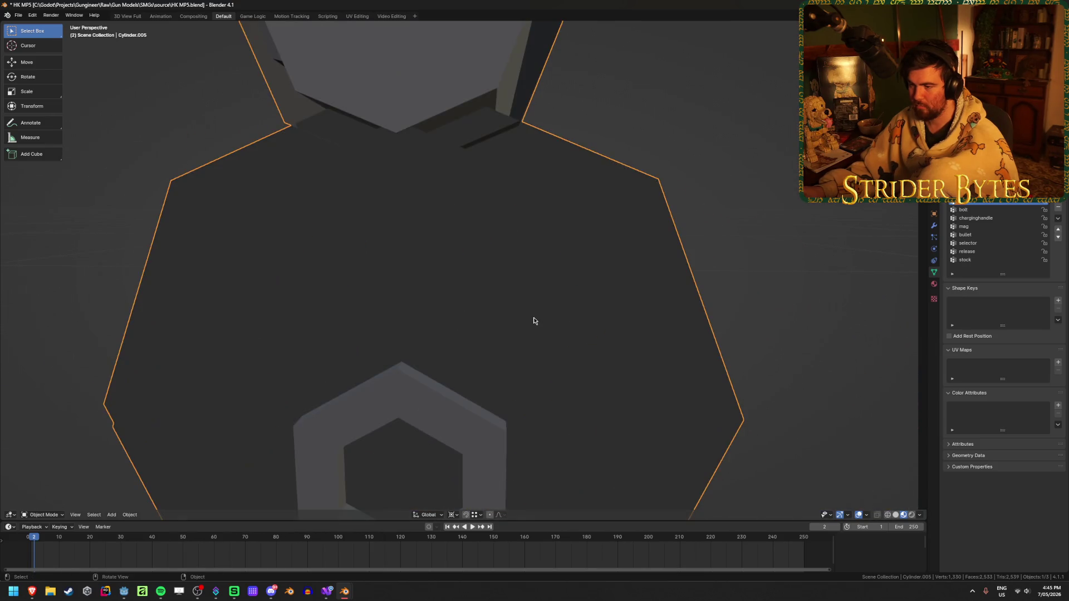
scroll(533, 320, down, 4)
key(Tab)
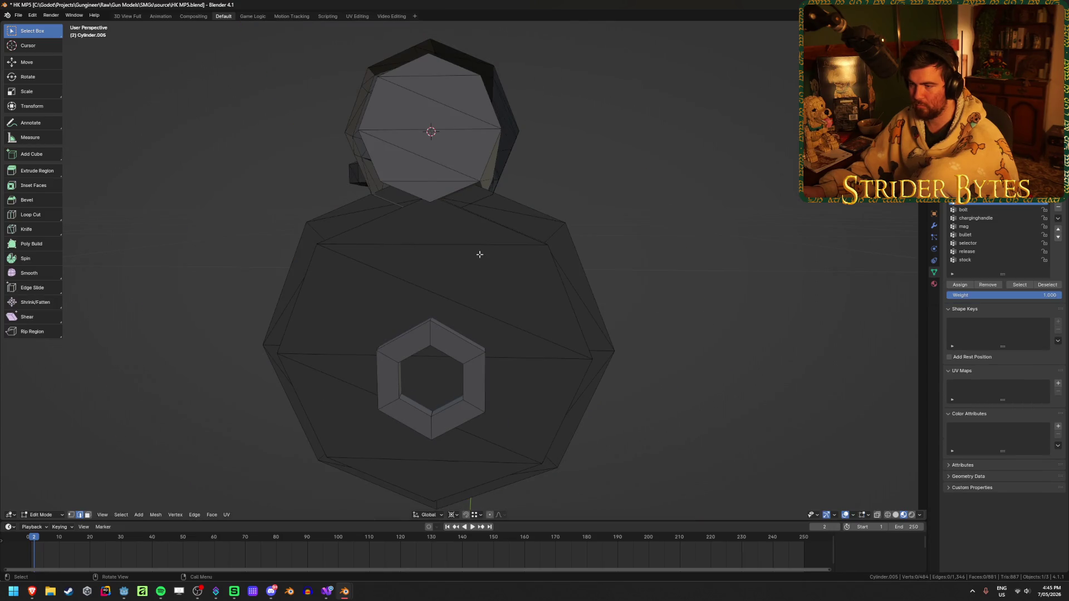
shift+click(472, 240)
shift+click(473, 279)
shift+click(376, 298)
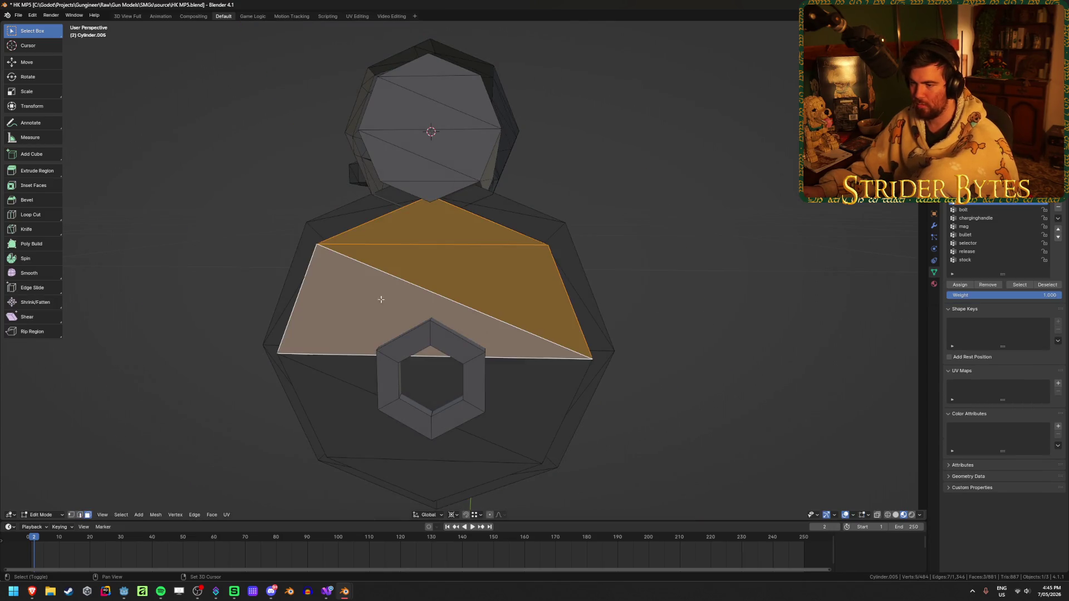
shift+click(529, 390)
shift+click(390, 440)
shift+click(425, 478)
key(x)
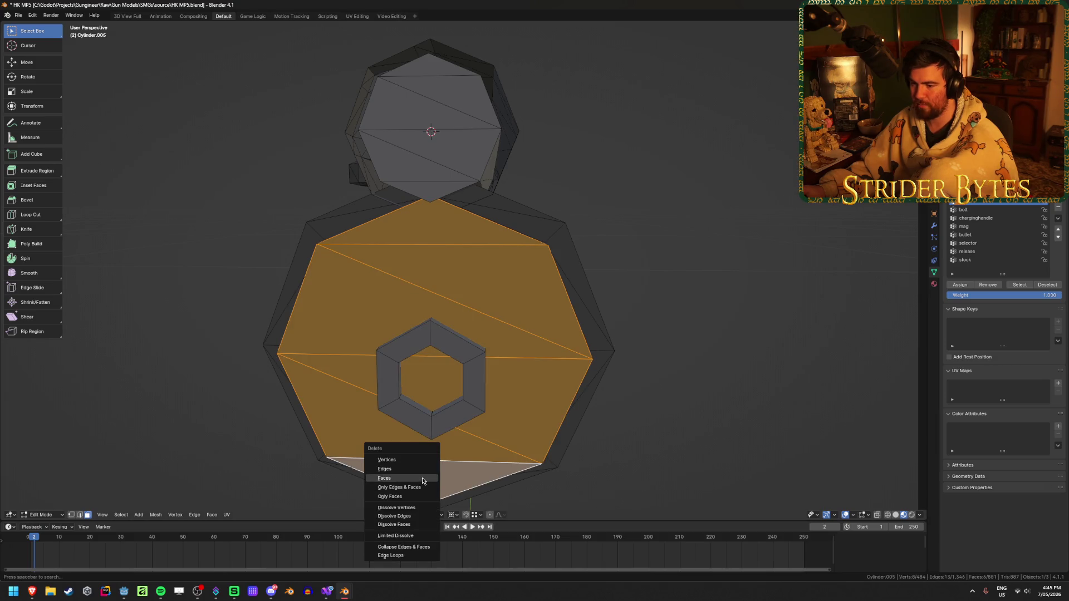
click(423, 481)
Undo the deletion, then delete the octagonal cap faces again to leave an open rim
middle_drag(613, 386, 770, 321)
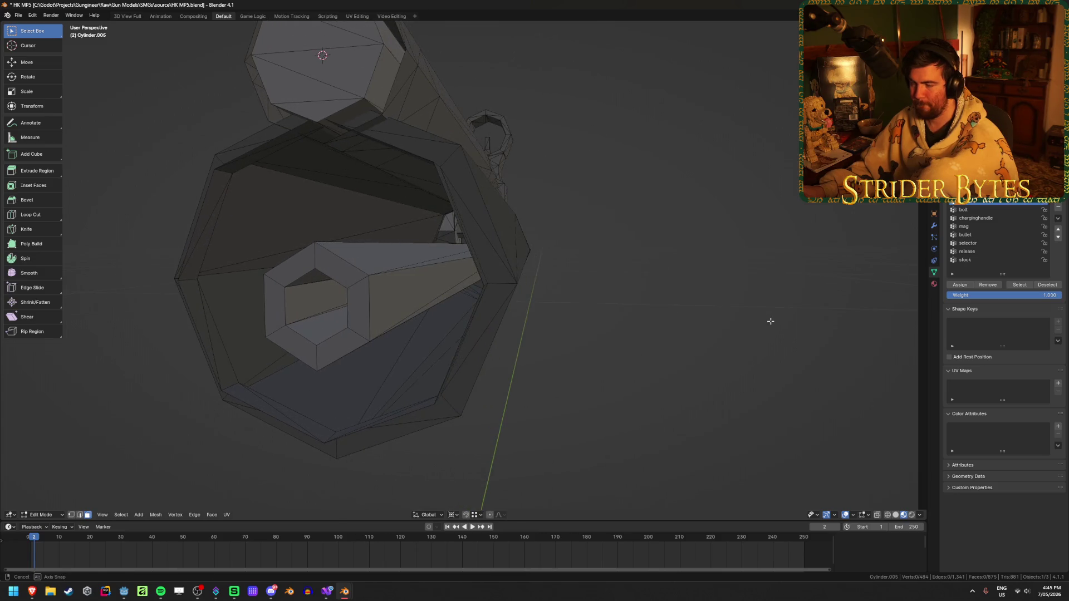
mouse_move(499, 257)
middle_down()
mouse_move(490, 259)
mouse_move(506, 256)
middle_up()
key(1)
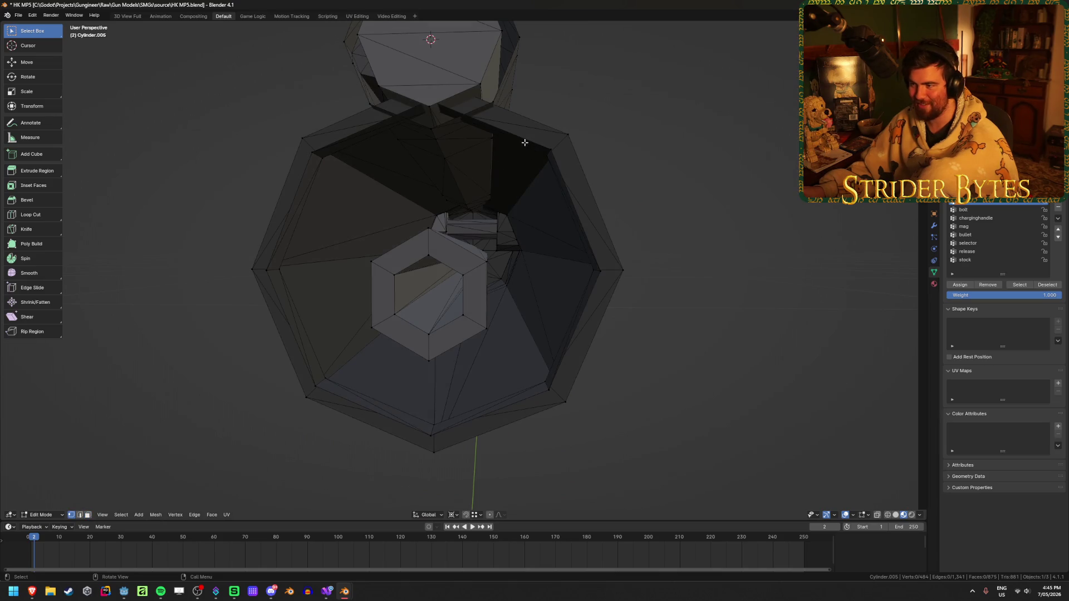
middle_drag(525, 143, 513, 148)
key(ctrl+z)
key(ctrl+z)
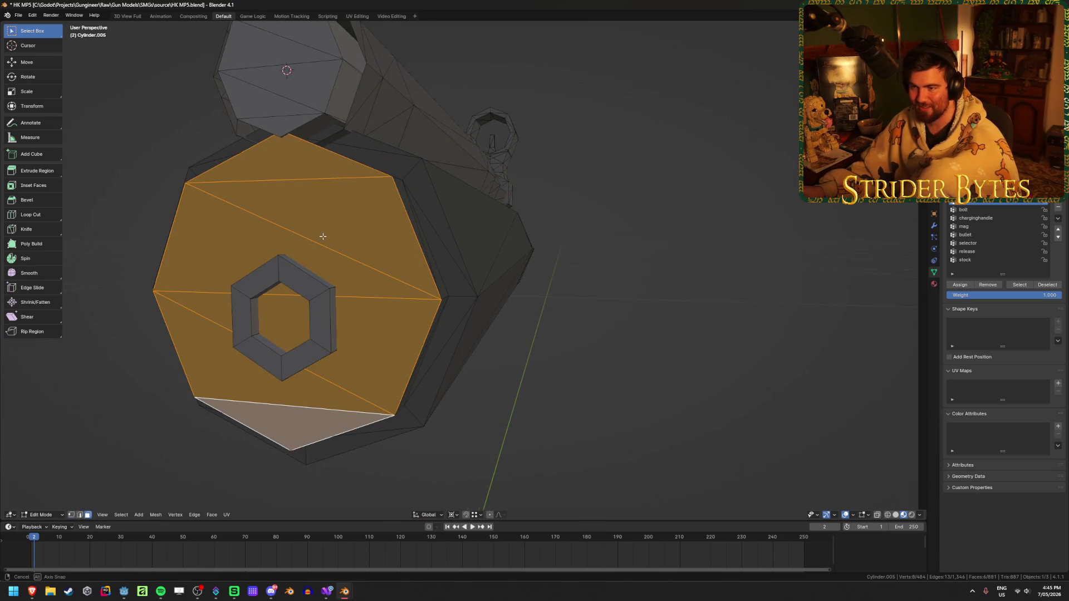
middle_drag(323, 236, 433, 244)
key(x)
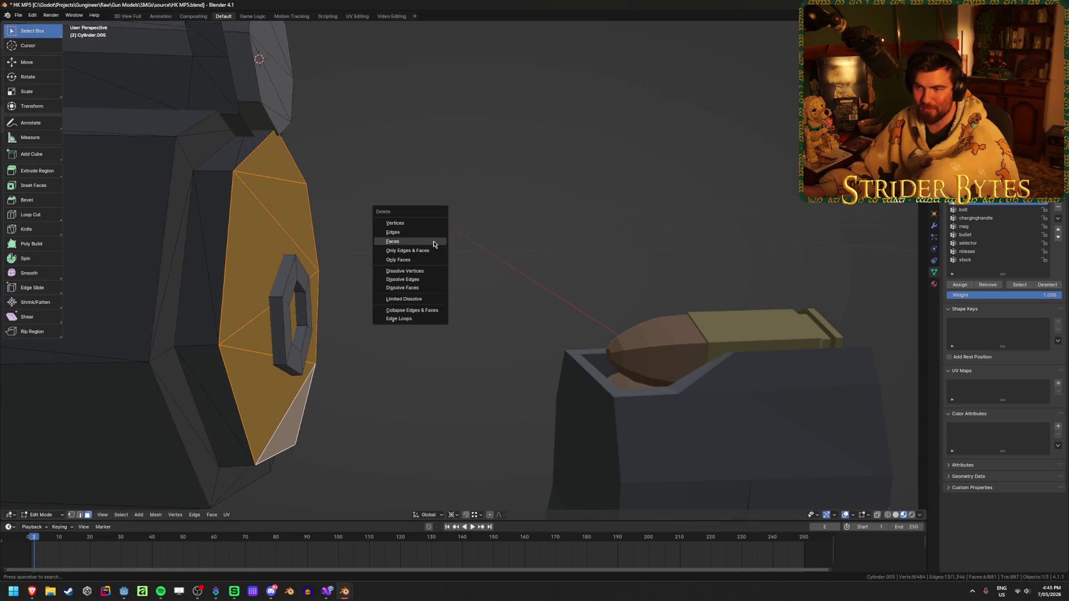
click(433, 243)
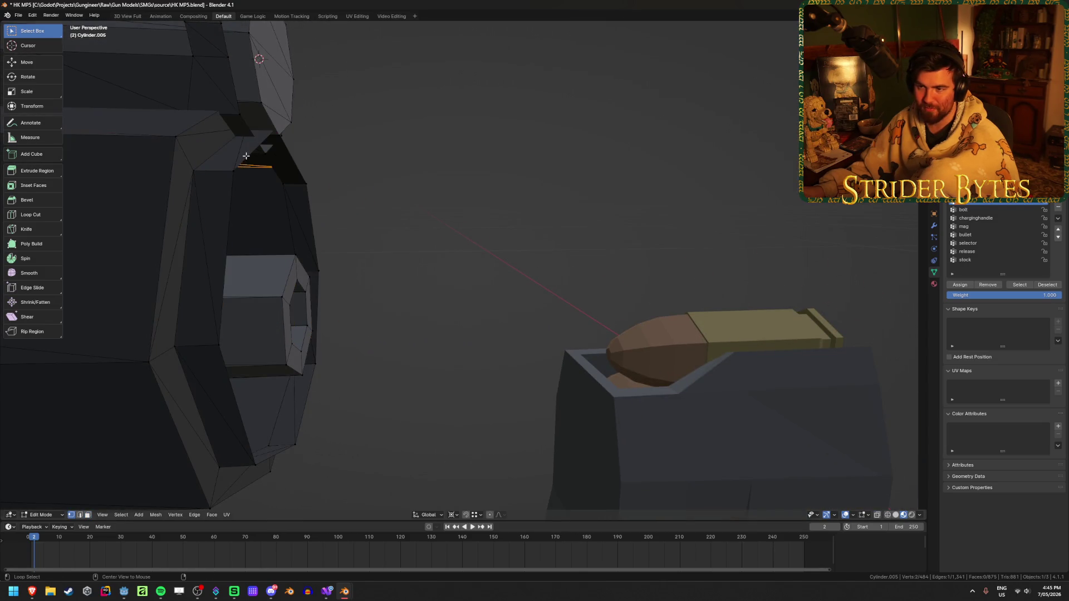
mouse_move(424, 230)
middle_down()
mouse_move(400, 246)
mouse_move(644, 203)
middle_up()
Extrude the open rim loop and scale it inward to about 0.55
key(e)
key(s)
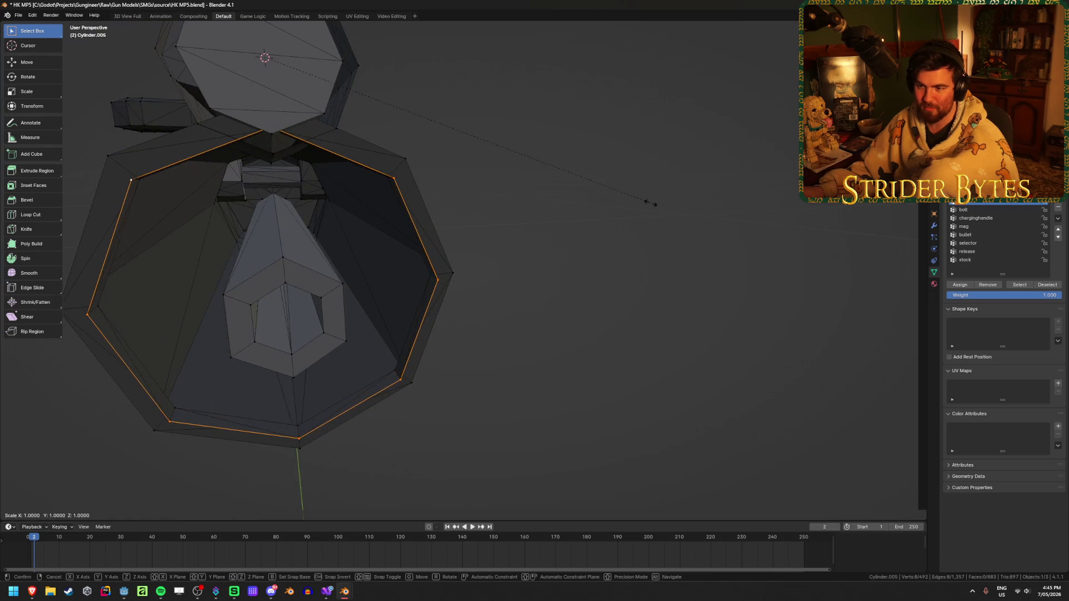
key(Escape)
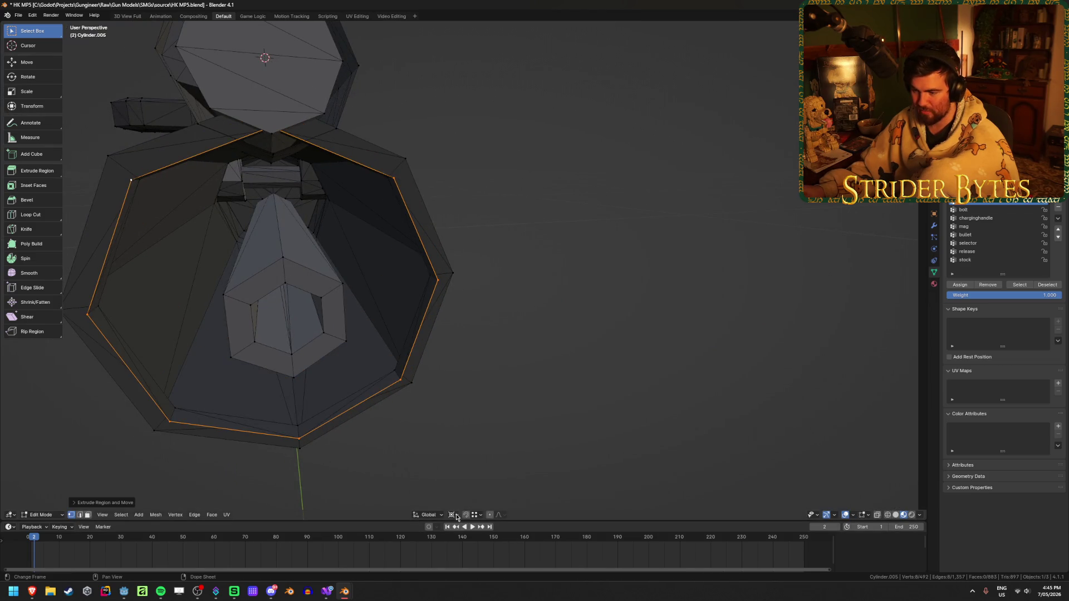
key(s)
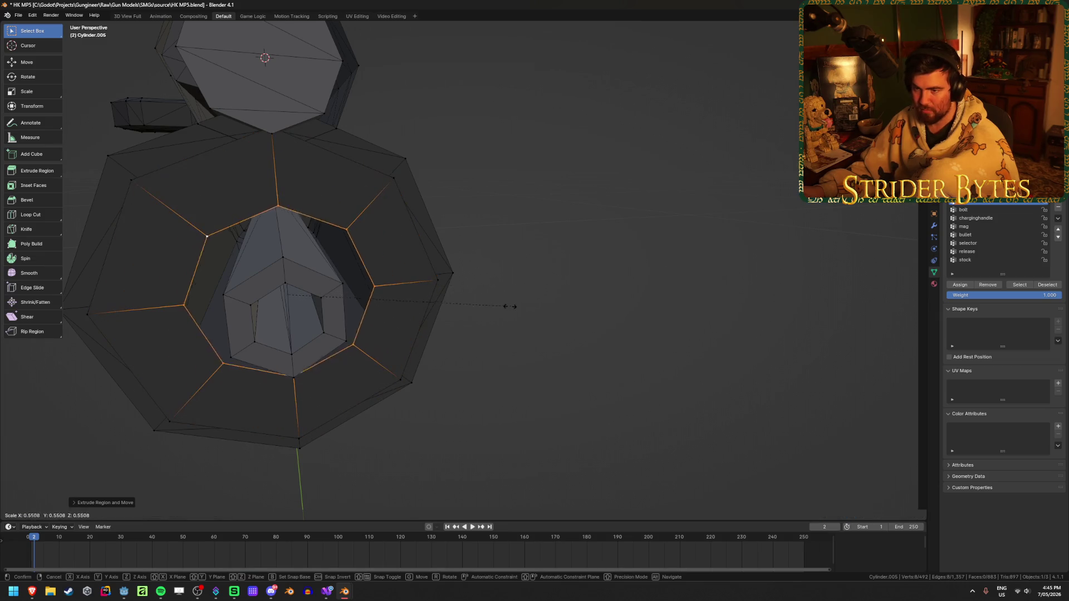
click(419, 322)
mouse_move(418, 320)
middle_down()
mouse_move(420, 301)
mouse_move(374, 321)
mouse_move(461, 286)
mouse_move(460, 296)
mouse_move(492, 291)
middle_up()
In front orthographic view, nudge the loop slightly along Z, then return to Object Mode
key(KP_1)
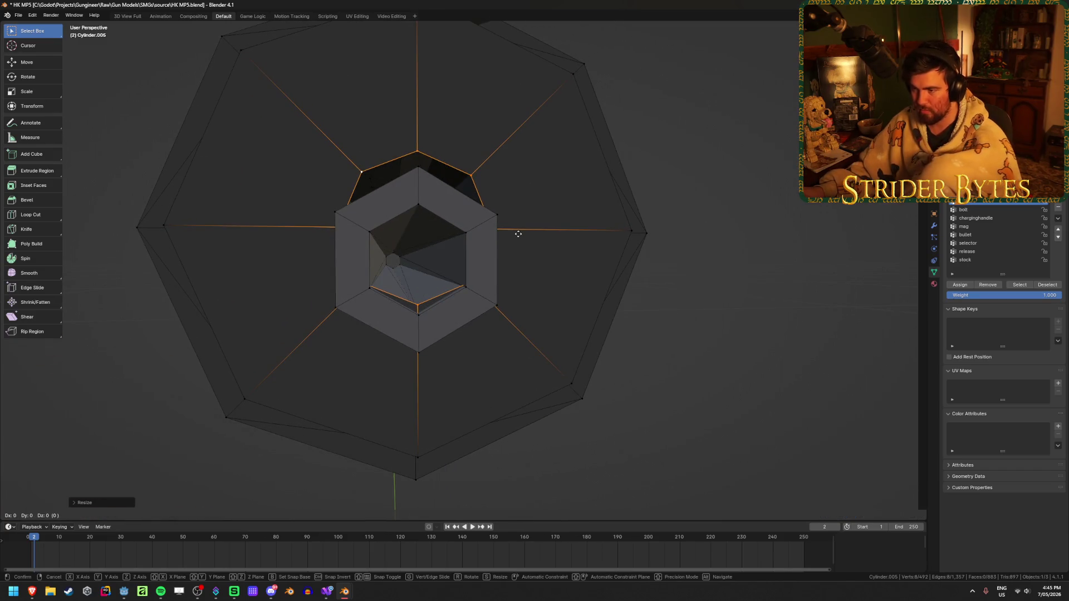
key(g)
key(z)
click(591, 249)
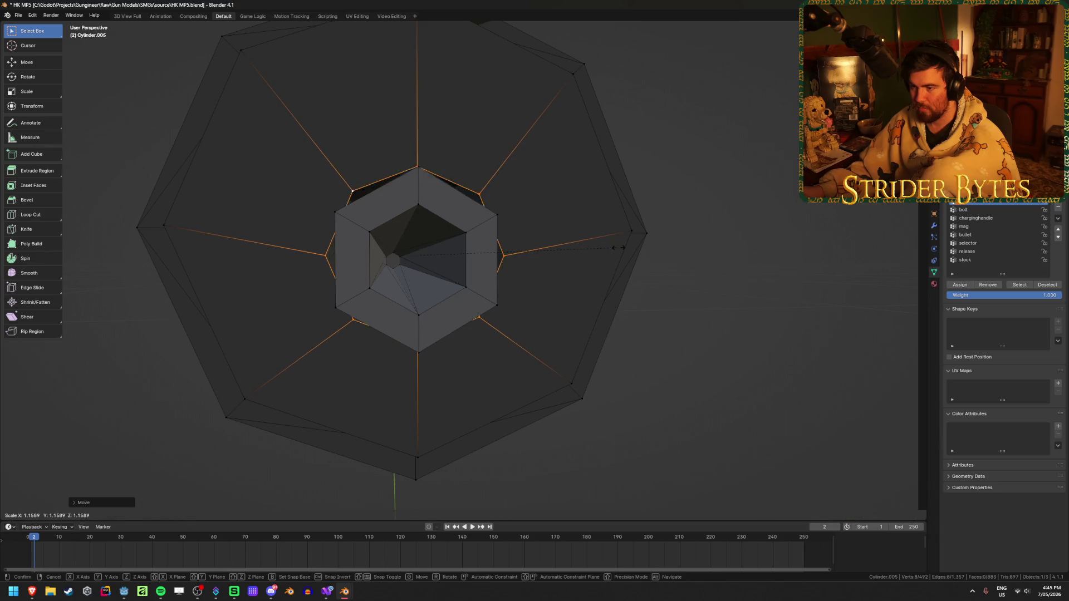
click(590, 254)
mouse_move(590, 254)
middle_down()
mouse_move(549, 252)
mouse_move(573, 270)
mouse_move(727, 281)
middle_up()
key(Tab)
mouse_move(723, 333)
middle_down()
mouse_move(519, 322)
mouse_move(145, 327)
mouse_move(305, 340)
middle_up()
scroll(304, 340, up, 6)
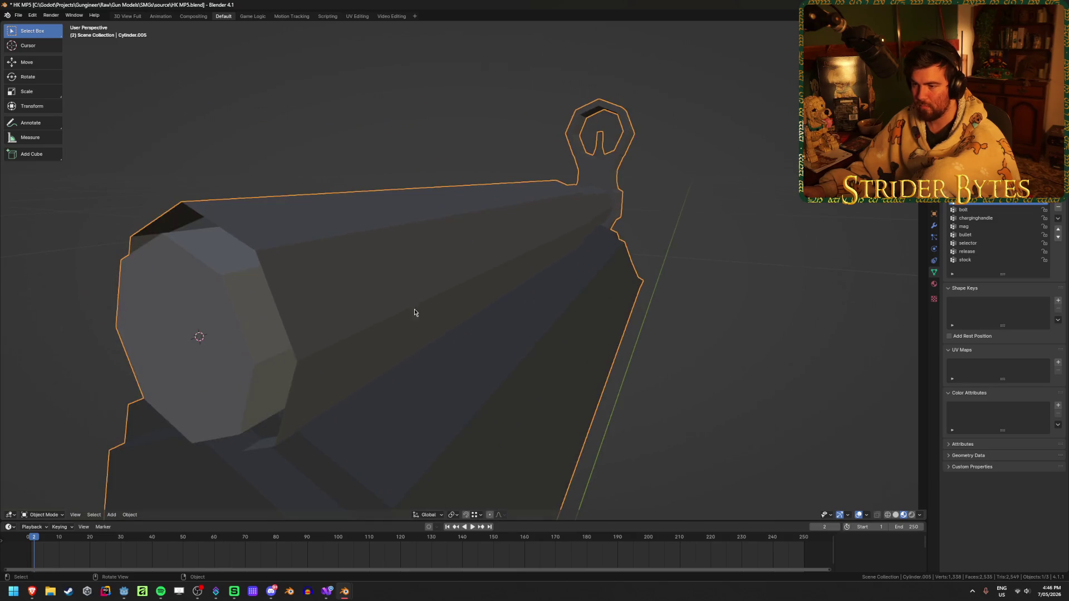
Snap the 3D cursor to the barrel's selected end, using X-ray to see hidden geometry
key(Tab)
mouse_move(362, 264)
middle_down()
mouse_move(546, 265)
mouse_move(449, 252)
mouse_move(519, 260)
middle_up()
key(shift+s)
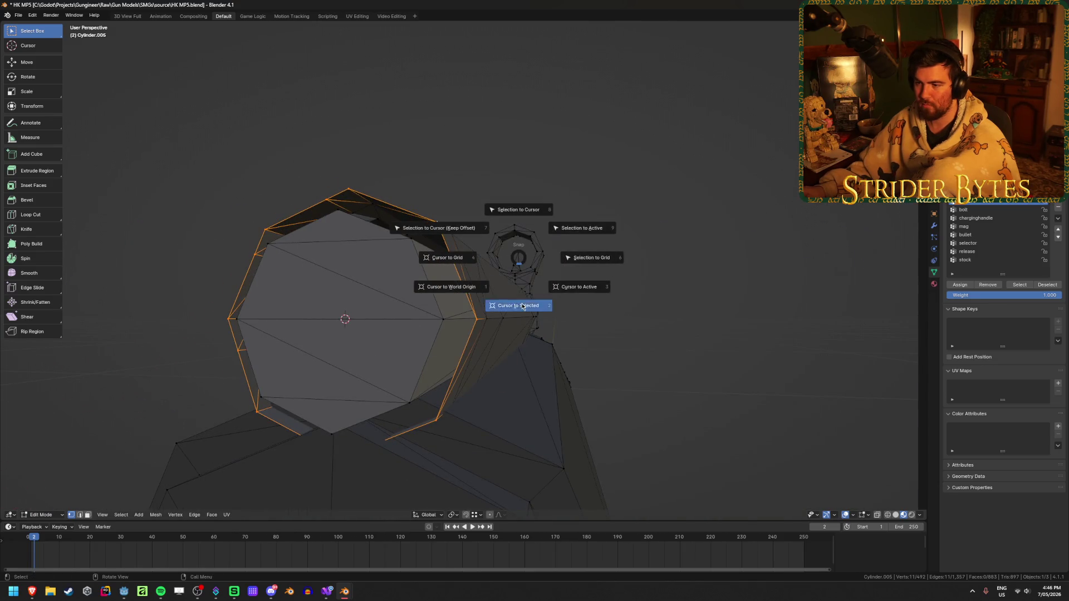
click(533, 302)
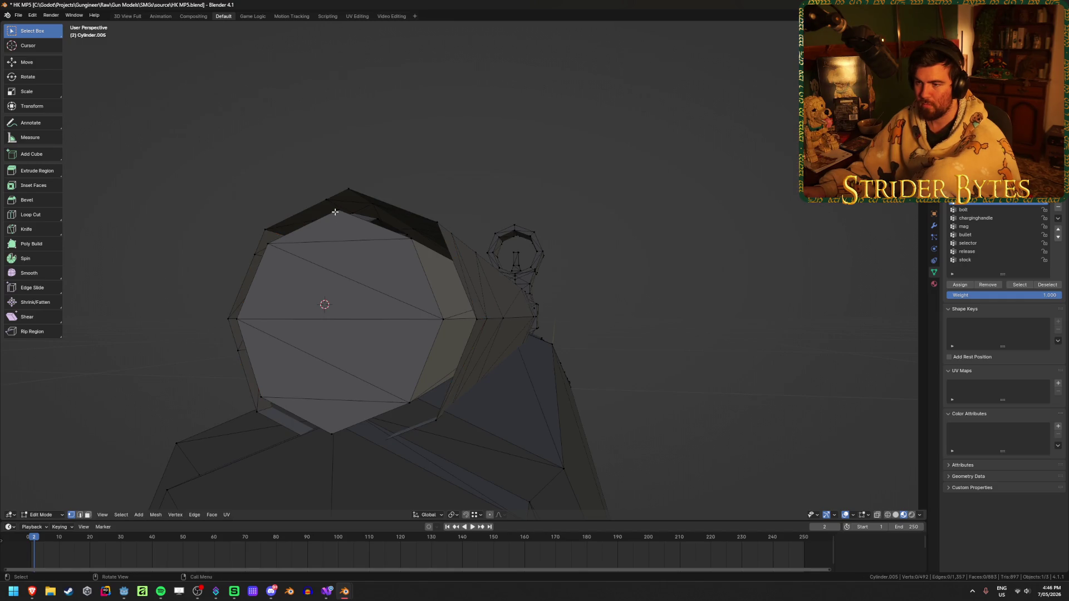
key(alt+z)
key(shift+s)
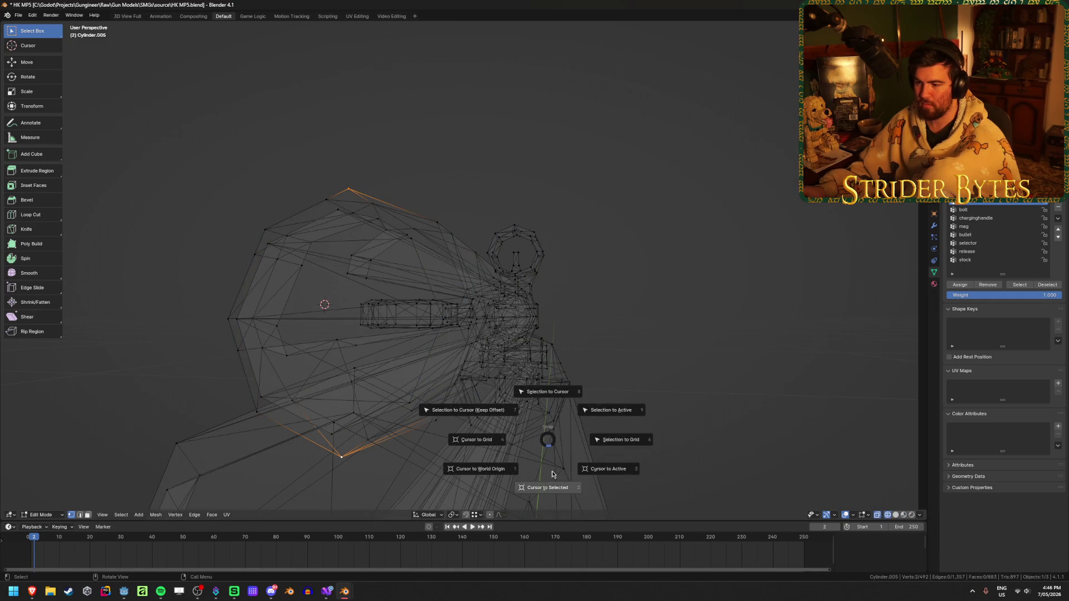
click(478, 465)
key(Tab)
key(alt+z)
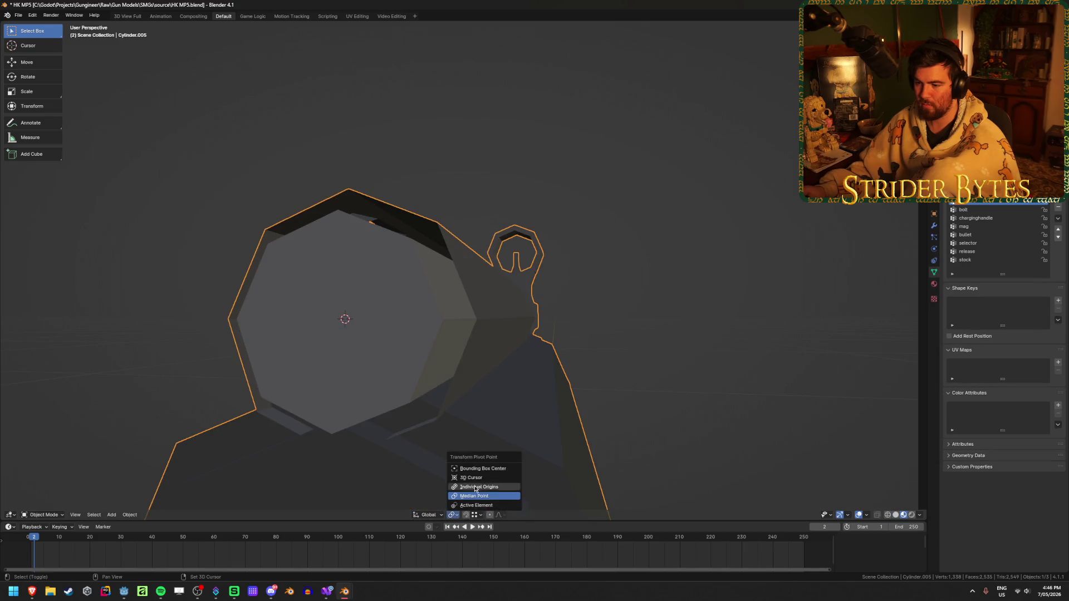
Extrude the barrel's octagonal end loop and scale it inward to about 0.84
key(Tab)
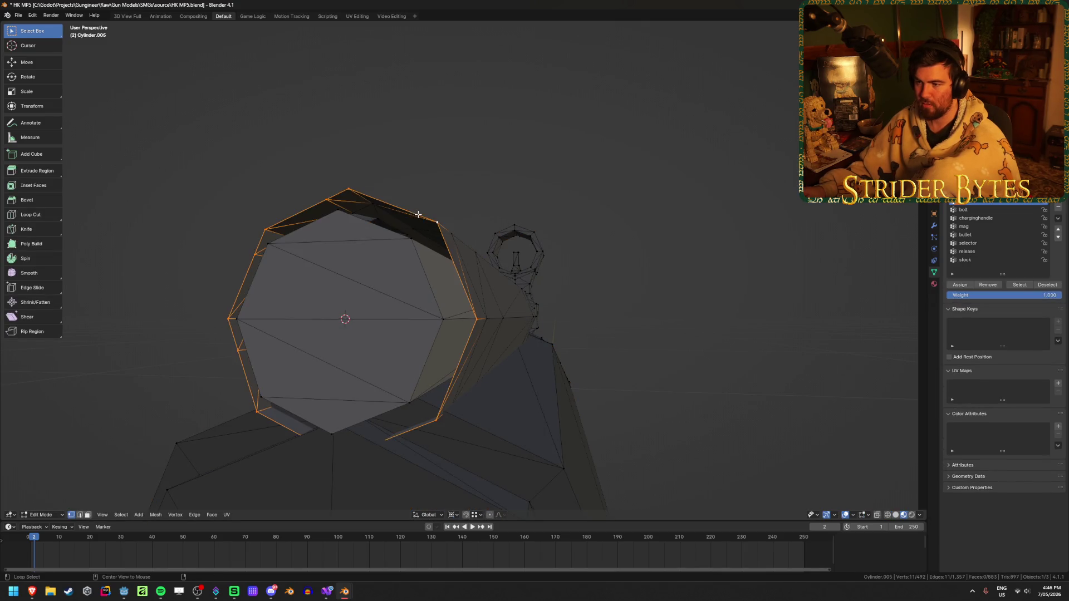
middle_drag(418, 213, 791, 304)
key(e)
key(s)
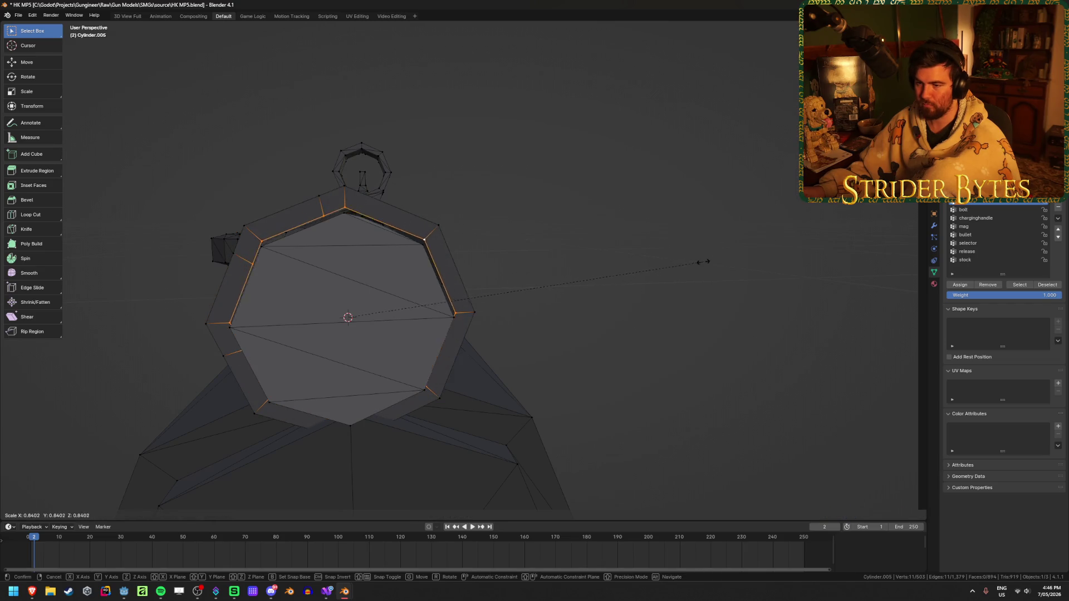
click(666, 278)
key(Tab)
mouse_move(723, 284)
middle_down()
mouse_move(819, 347)
mouse_move(720, 337)
middle_up()
scroll(720, 337, down, 5)
Reveal all hidden gun parts and select the front part, Cylinder.005
key(alt+h)
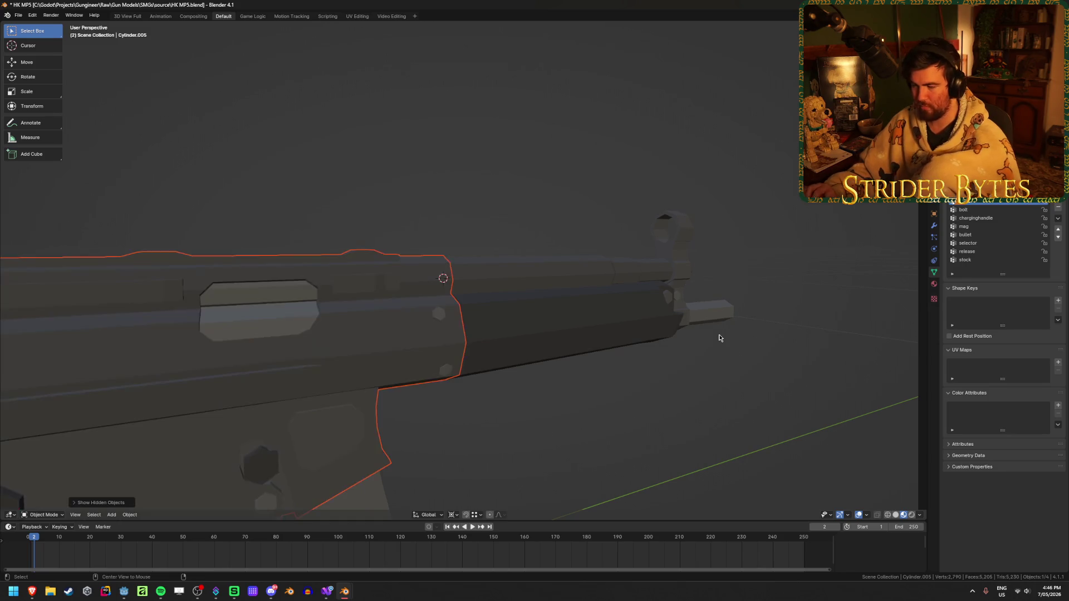
scroll(572, 384, down, 2)
click(538, 326)
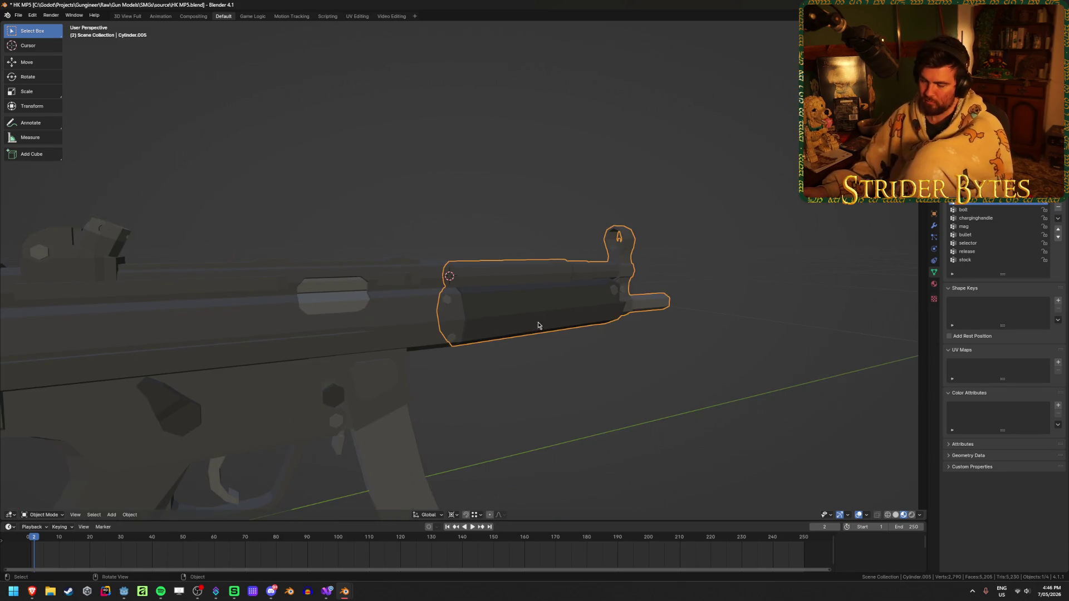
scroll(568, 310, up, 3)
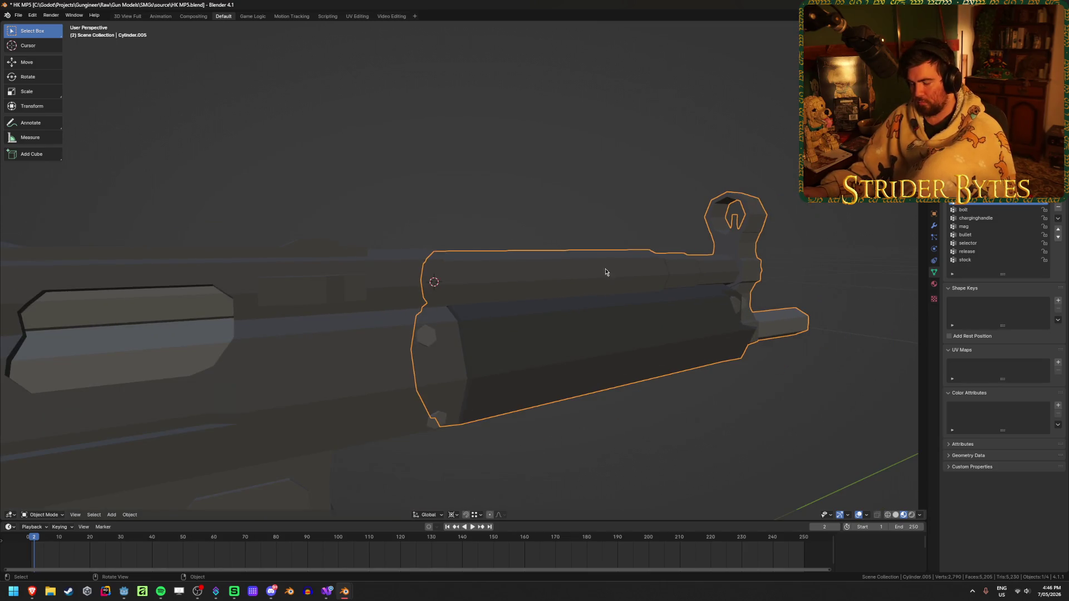
middle_drag(606, 272, 529, 290)
click(429, 334)
scroll(445, 301, up, 5)
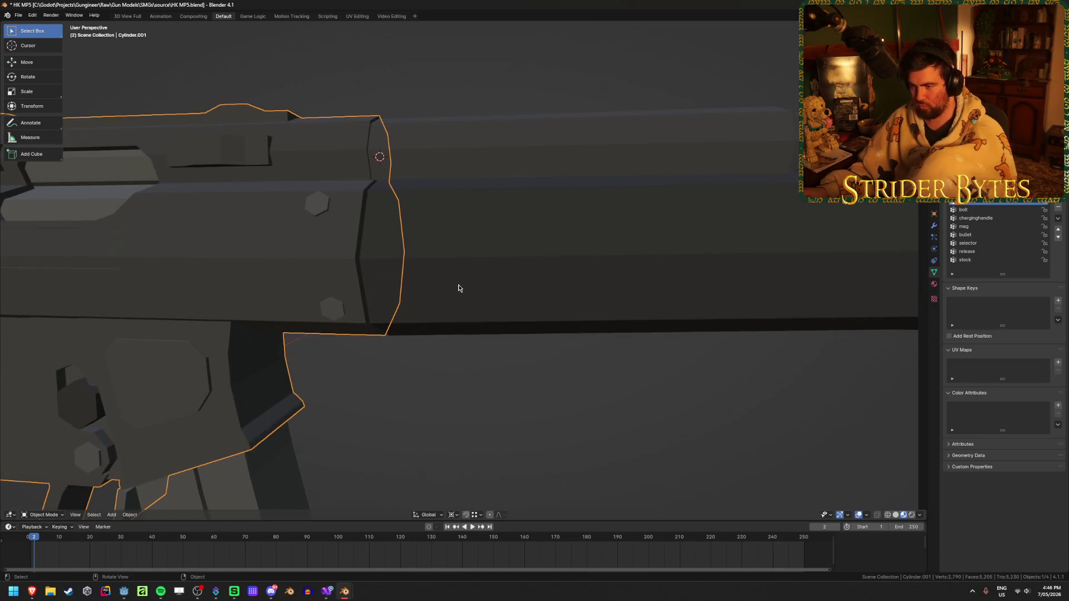
middle_drag(458, 288, 486, 283)
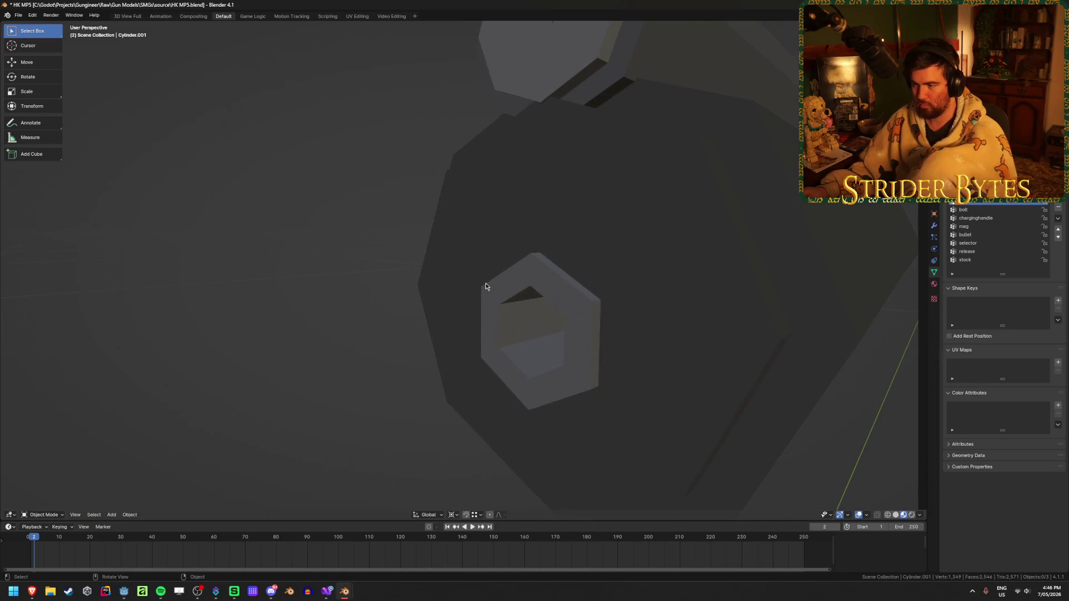
click(656, 295)
scroll(655, 296, up, 1)
Snap the 3D cursor to the selected vertices of Cylinder.005's hexagonal opening, then leave Edit Mode
key(Tab)
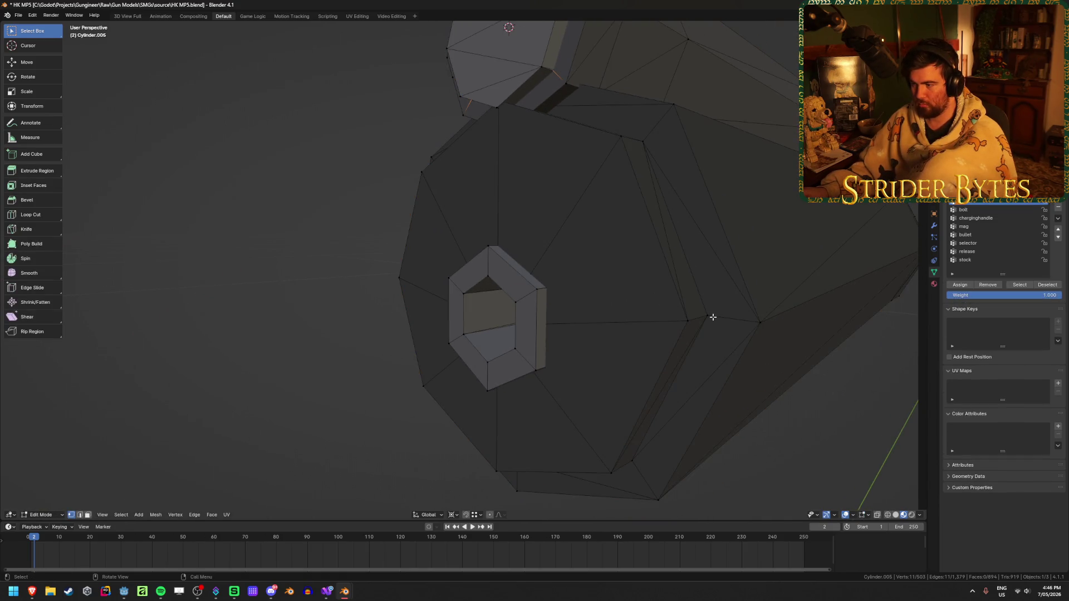
click(713, 316)
mouse_move(712, 317)
middle_down()
mouse_move(425, 331)
mouse_move(497, 320)
mouse_move(475, 332)
mouse_move(302, 304)
middle_up()
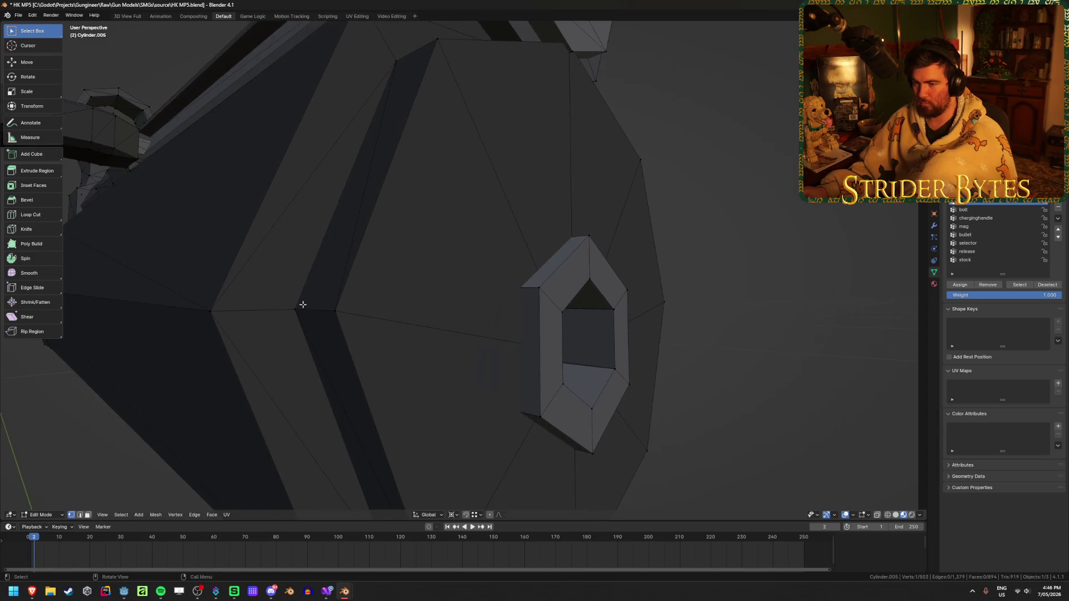
key(shift+s)
click(295, 362)
scroll(623, 358, down, 5)
mouse_move(623, 358)
middle_down()
mouse_move(666, 339)
mouse_move(628, 339)
middle_up()
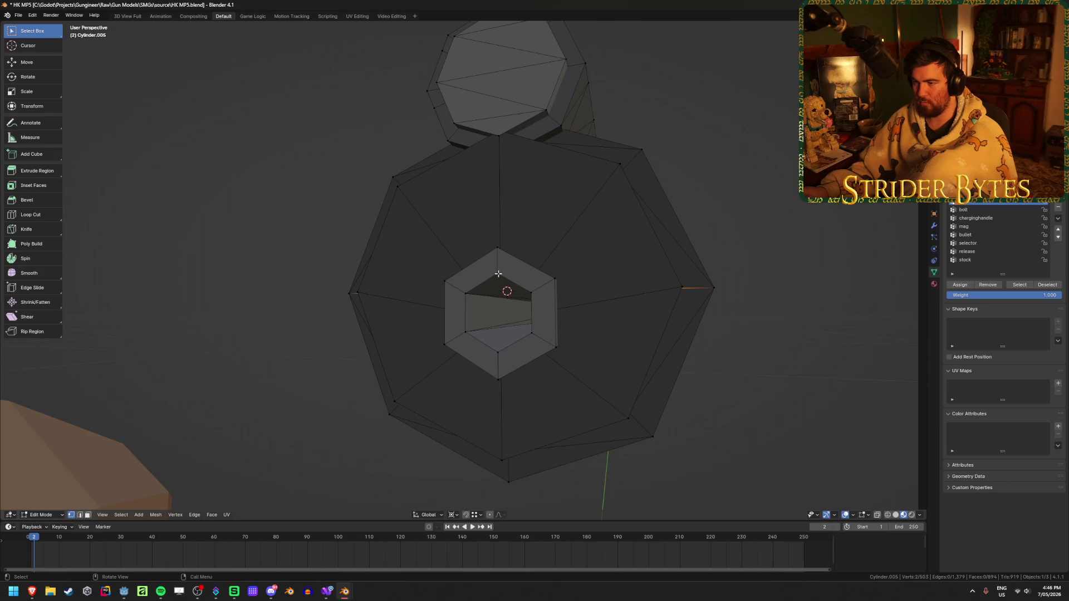
mouse_move(499, 393)
middle_down()
mouse_move(546, 389)
mouse_move(513, 393)
middle_up()
key(Tab)
Set the front part's origin to the 3D cursor
right_click(515, 393)
mouse_move(516, 394)
click(585, 409)
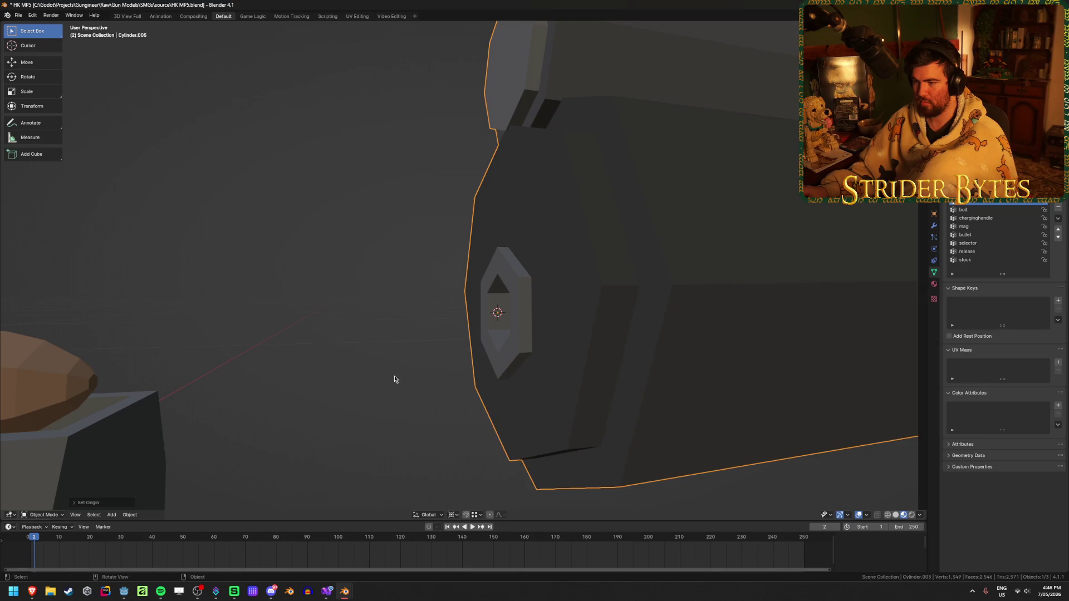
scroll(394, 379, down, 5)
Deselect everything and add a Plain Axes empty at the 3D cursor
key(alt+a)
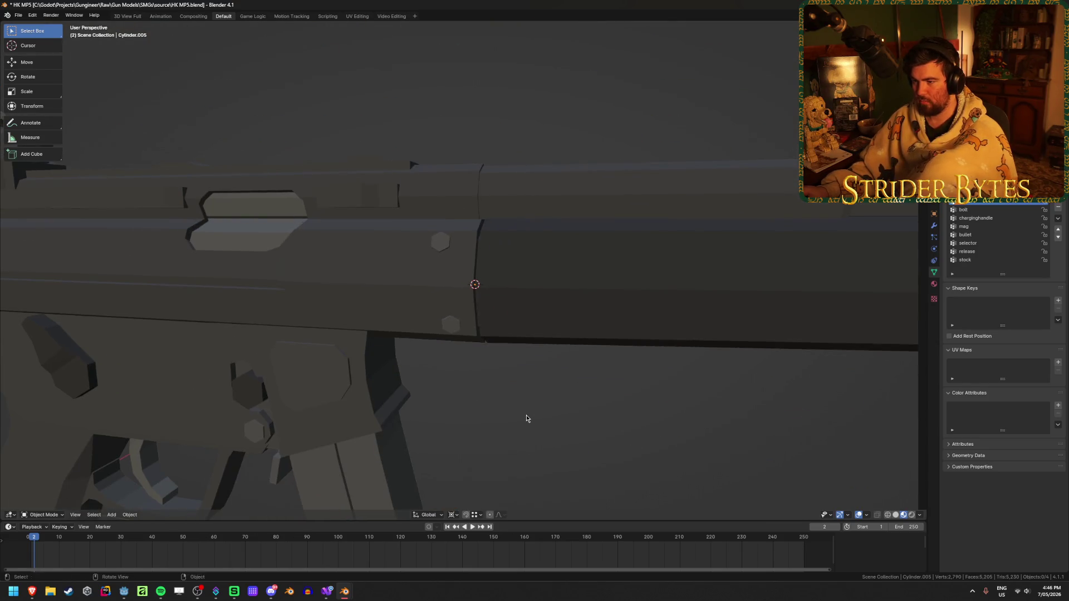
key(shift+a)
mouse_move(526, 419)
mouse_move(529, 497)
click(565, 497)
scroll(584, 423, down, 5)
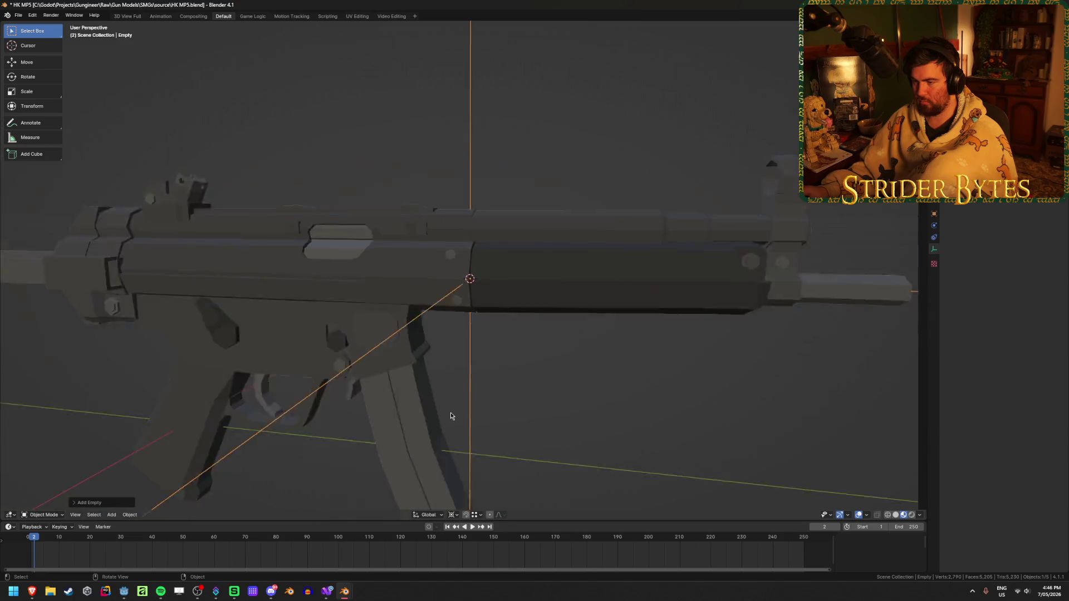
middle_drag(584, 390, 868, 298)
Shrink the empty to about 0.1185 and apply its scale
key(s)
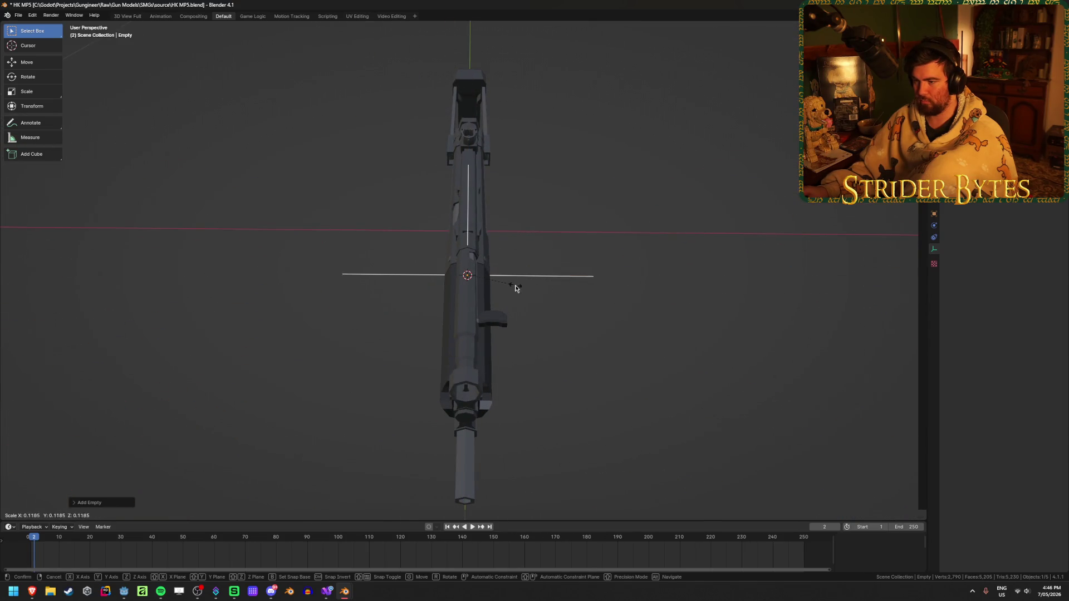
click(516, 288)
key(ctrl+a)
click(526, 287)
mouse_move(526, 288)
middle_down()
mouse_move(253, 296)
mouse_move(516, 281)
middle_up()
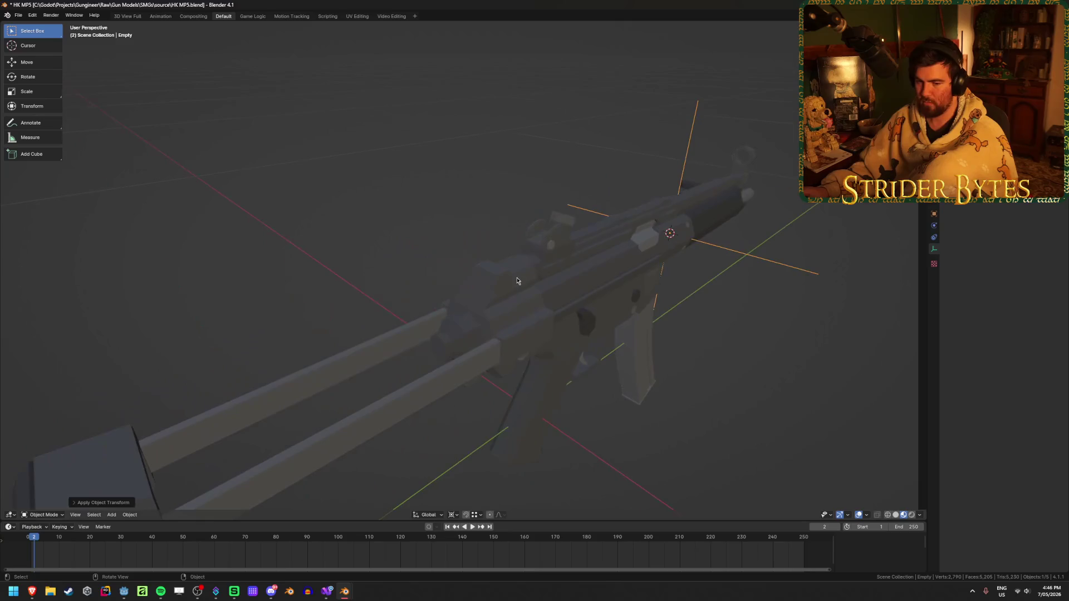
mouse_move(606, 337)
middle_down()
mouse_move(375, 280)
mouse_move(361, 308)
mouse_move(419, 341)
mouse_move(456, 334)
mouse_move(420, 310)
middle_up()
click(360, 312)
scroll(364, 306, up, 3)
Hide the receiver and snap the 3D cursor to the stock rail's selected vertices
click(419, 310)
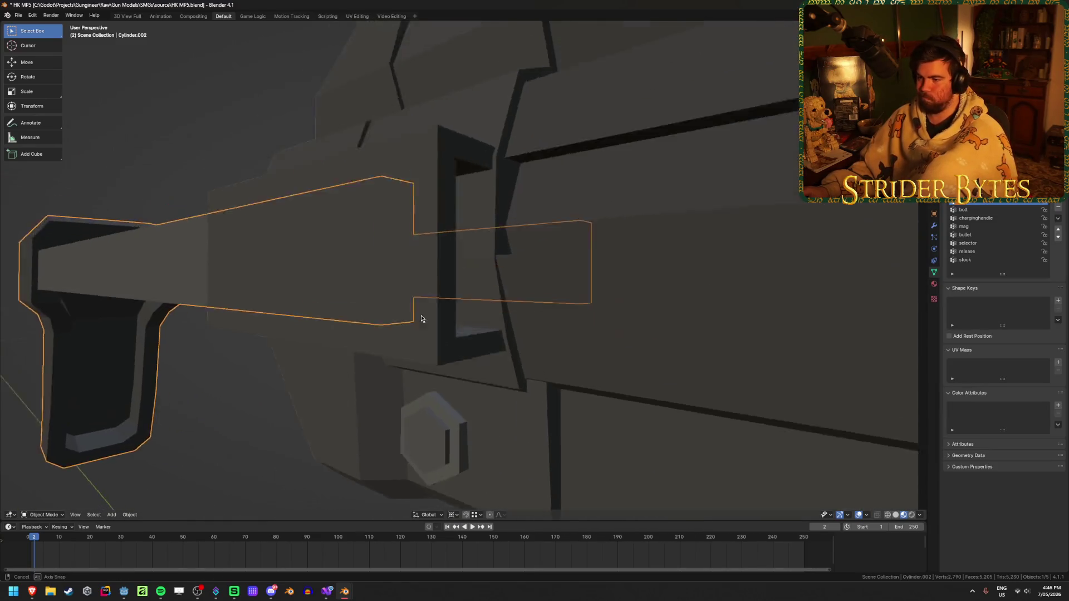
scroll(420, 310, up, 5)
key(h)
click(551, 288)
key(Tab)
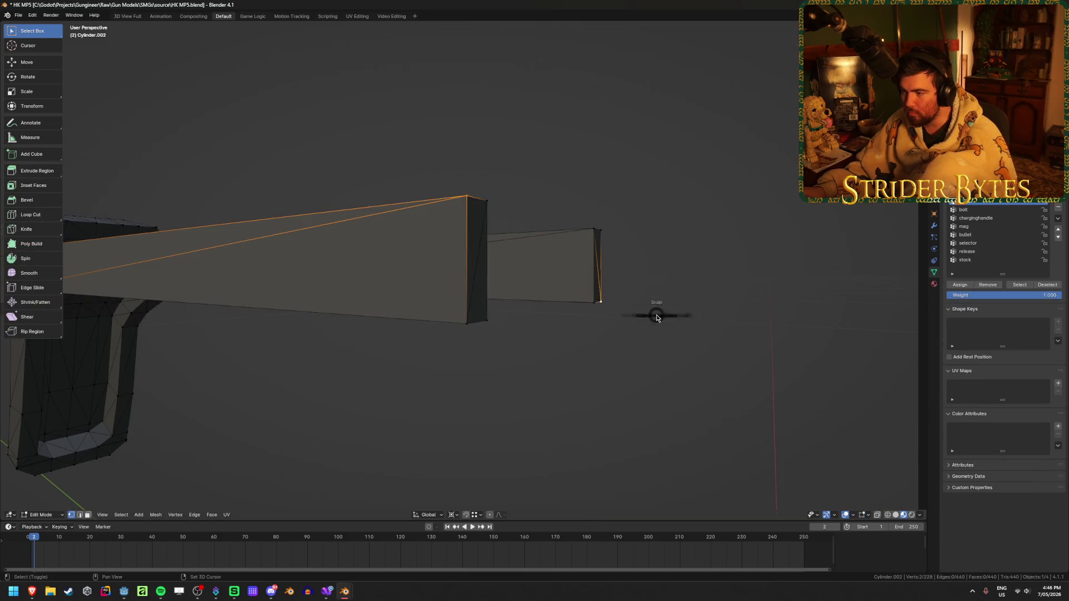
click(613, 295)
key(Tab)
Set the stock's origin to the 3D cursor and unhide all gun parts
right_click(412, 324)
mouse_move(438, 325)
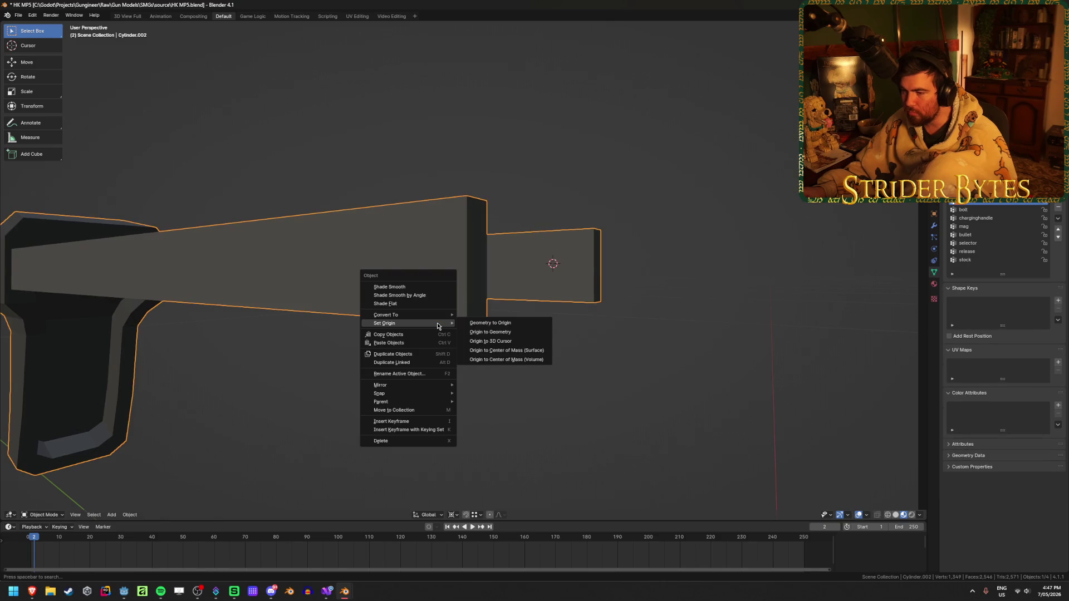
click(505, 344)
scroll(472, 357, down, 3)
key(alt+h)
mouse_move(472, 356)
middle_down()
mouse_move(489, 376)
mouse_move(716, 438)
mouse_move(611, 408)
middle_up()
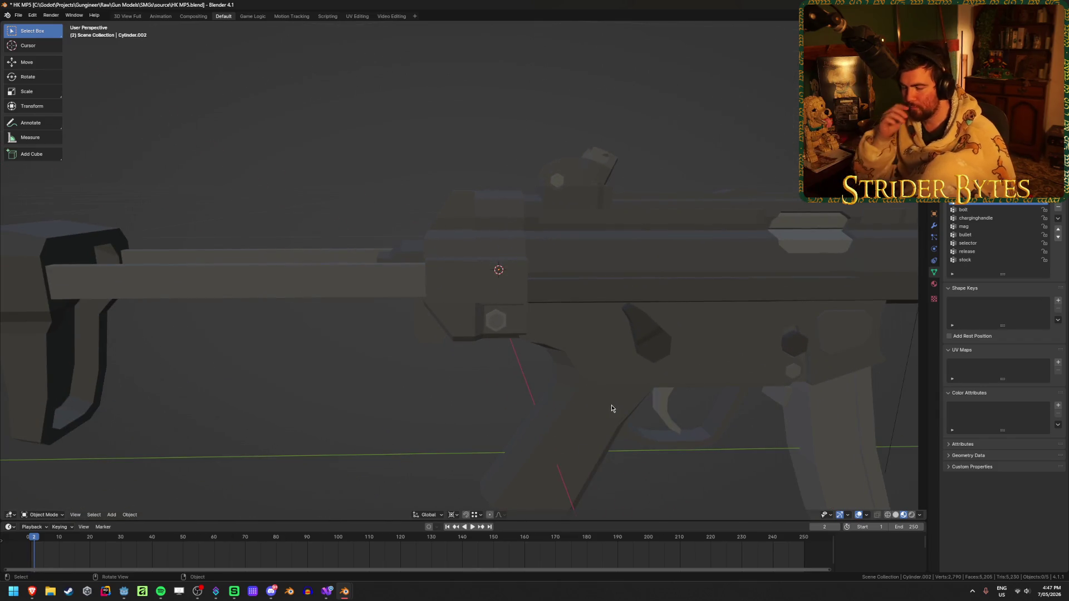
middle_drag(362, 317, 408, 324)
Frame and hide the receiver, check the stock rail's mesh, then unhide everything
click(441, 246)
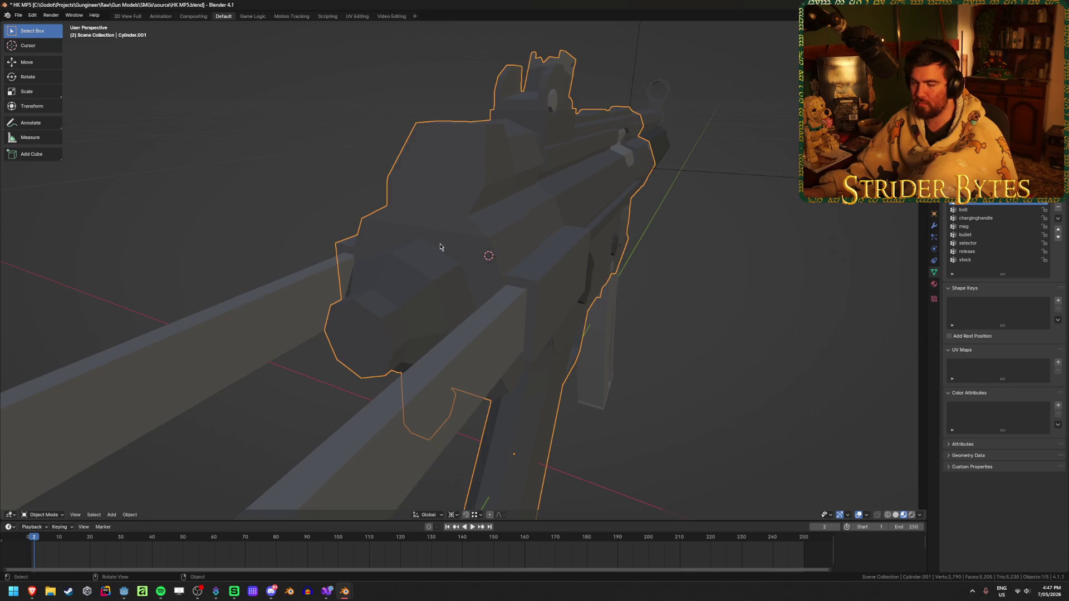
click(481, 350)
click(480, 348)
key(KP_Decimal)
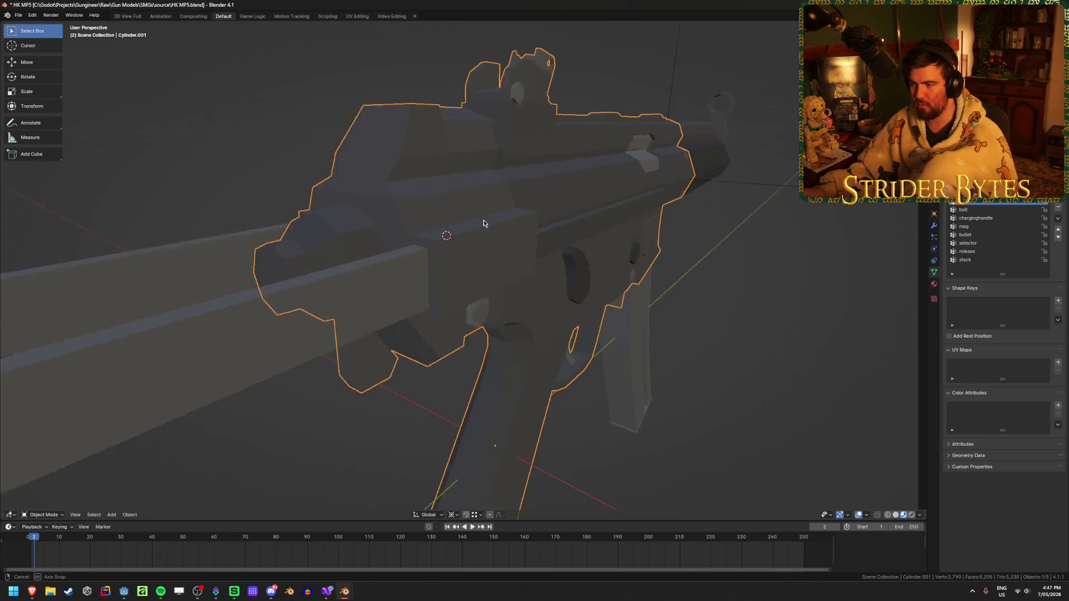
key(h)
click(385, 291)
key(Tab)
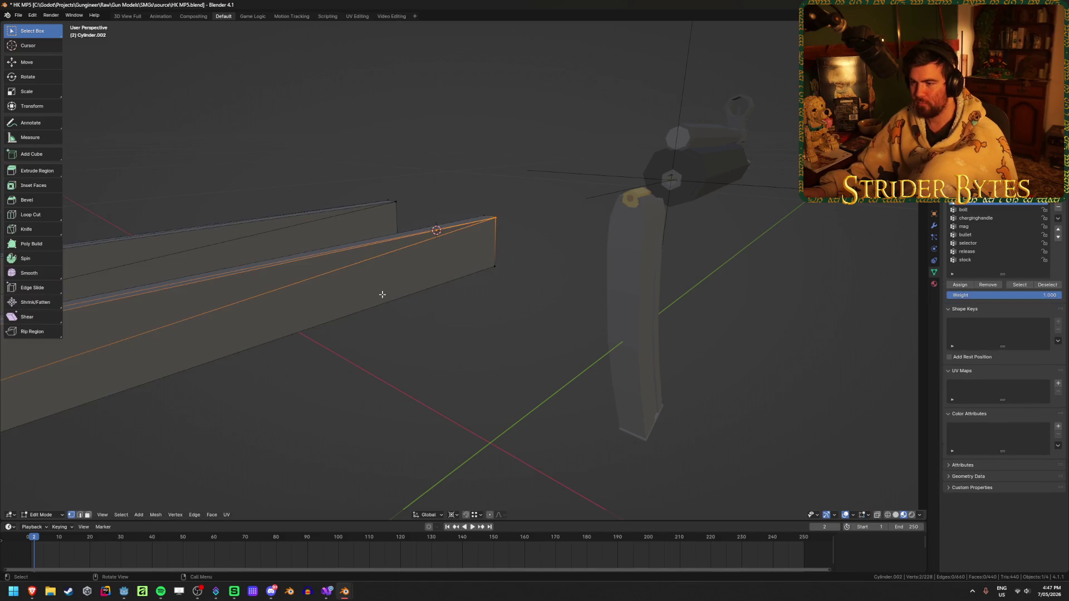
key(Tab)
key(alt+h)
Hide the stock rail and inspect the receiver's rear in Edit Mode before returning to Object Mode
click(331, 410)
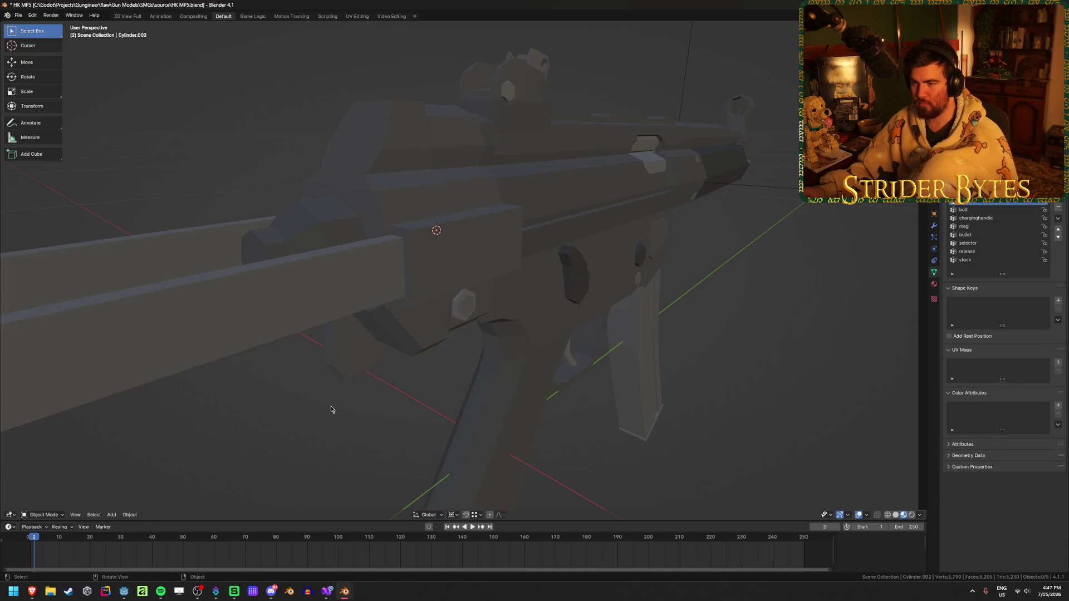
key(h)
key(Tab)
middle_drag(388, 285, 405, 285)
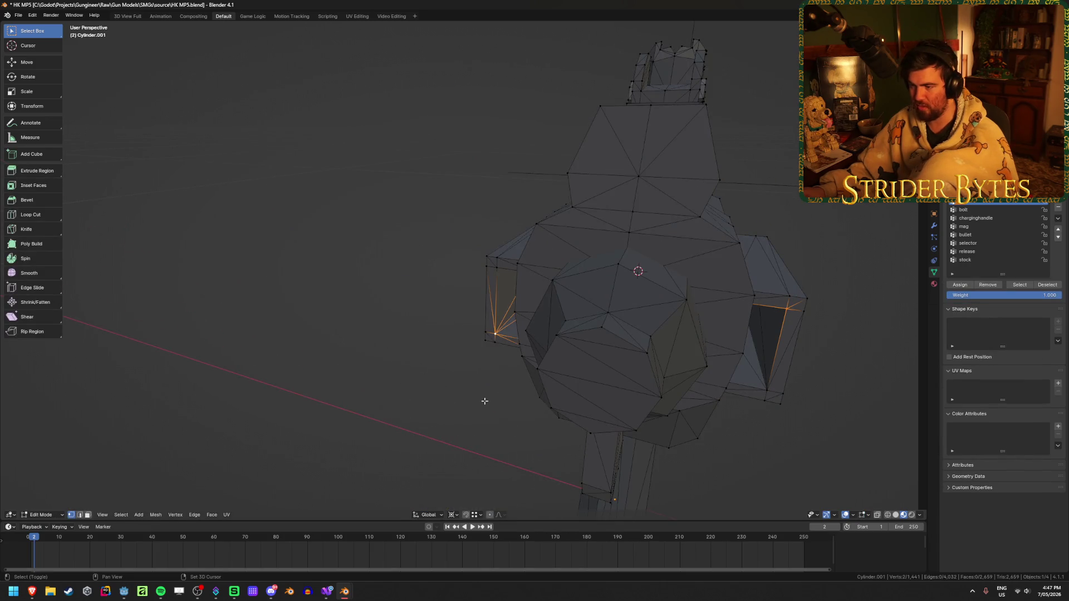
scroll(471, 446, down, 6)
mouse_move(470, 447)
middle_down()
mouse_move(535, 416)
mouse_move(599, 408)
mouse_move(501, 414)
middle_up()
scroll(317, 426, up, 8)
key(Tab)
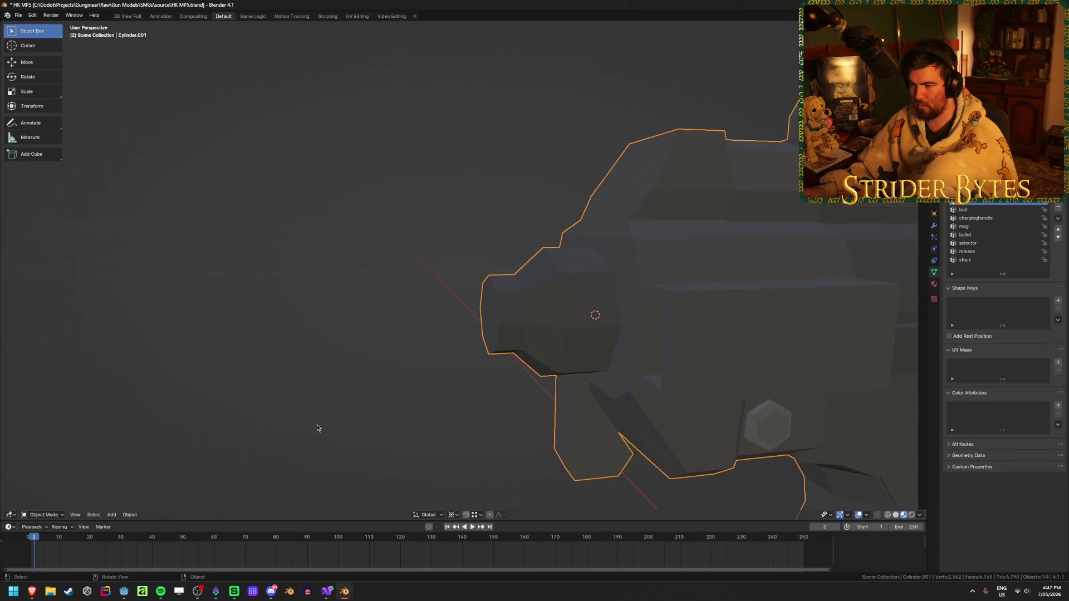
mouse_move(317, 429)
middle_down()
mouse_move(316, 417)
mouse_move(349, 448)
mouse_move(773, 377)
middle_up()
Add a small plain-axes empty at the receiver's rear and save HK MP5.blend
key(shift+a)
mouse_move(300, 415)
click(342, 416)
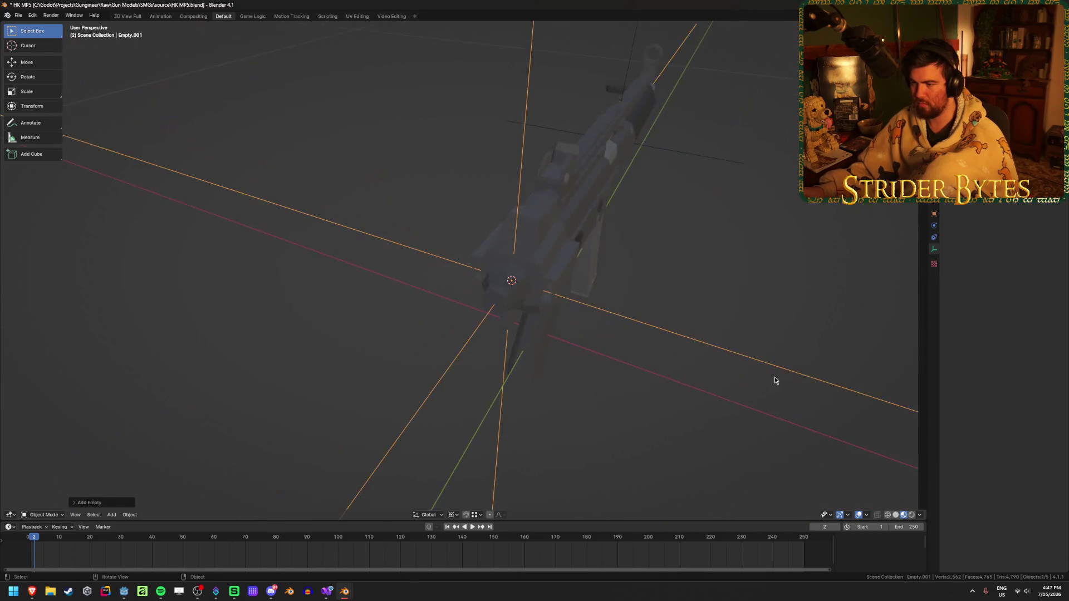
key(s)
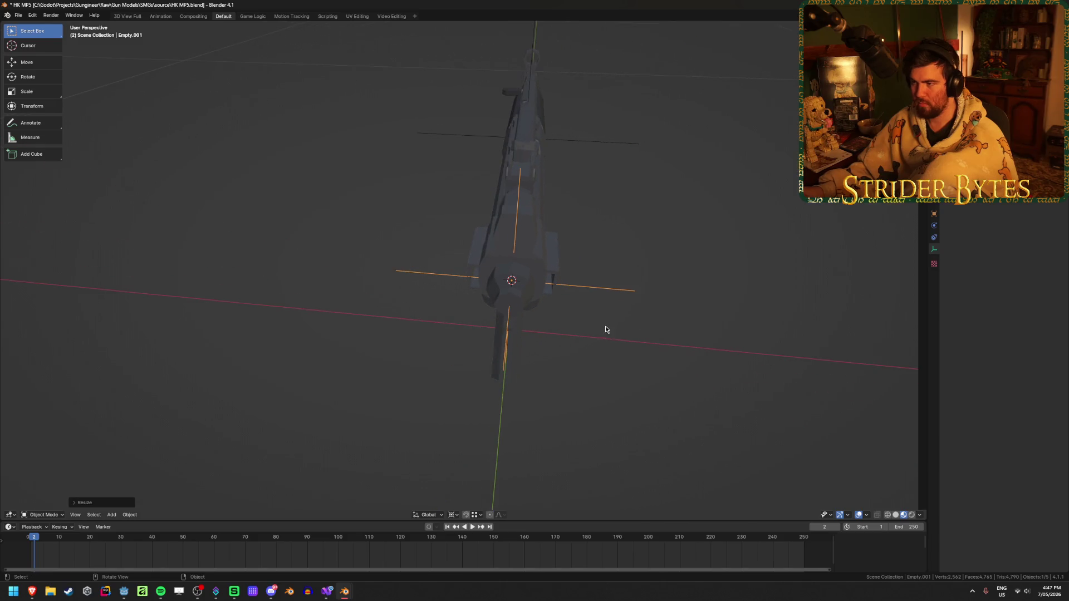
click(718, 308)
key(ctrl+s)
Apply the new empty's scale and select the stock
key(ctrl+a)
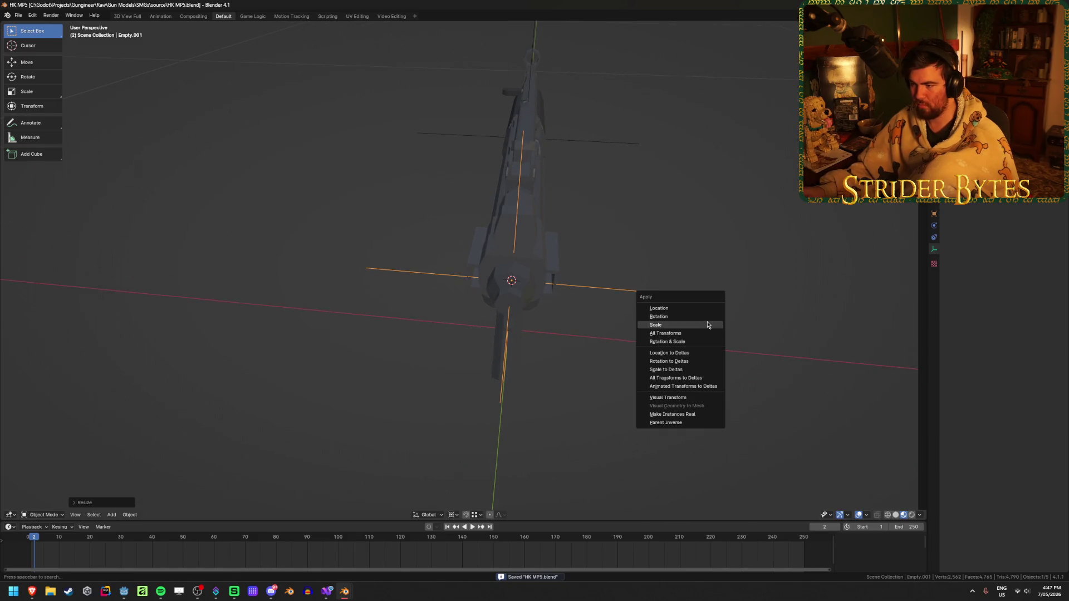
click(708, 325)
middle_drag(702, 325, 502, 334)
click(451, 337)
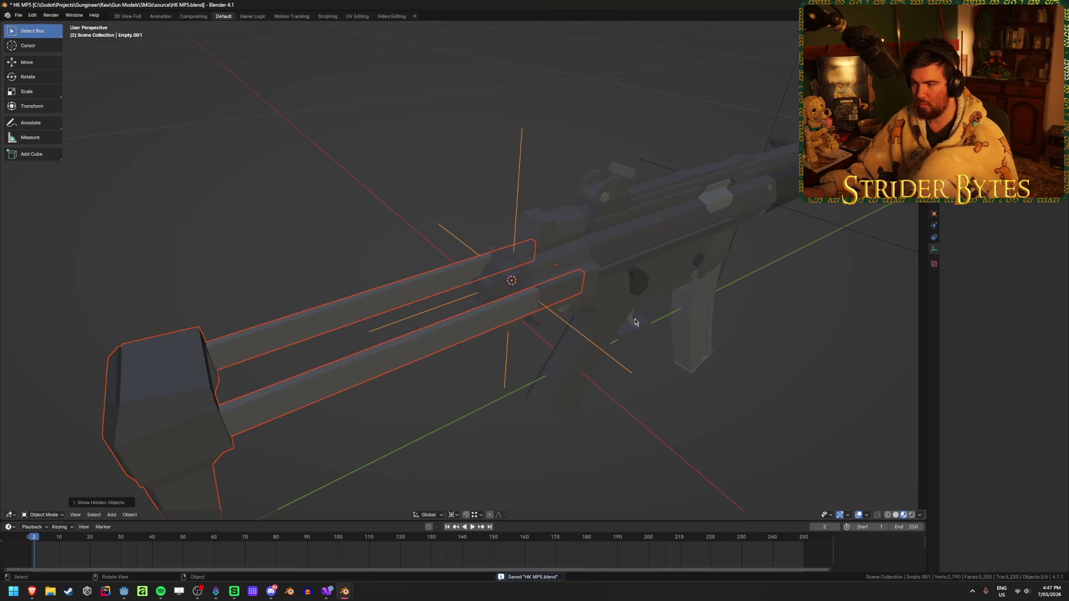
Set the stock's origin to its geometry
right_click(451, 338)
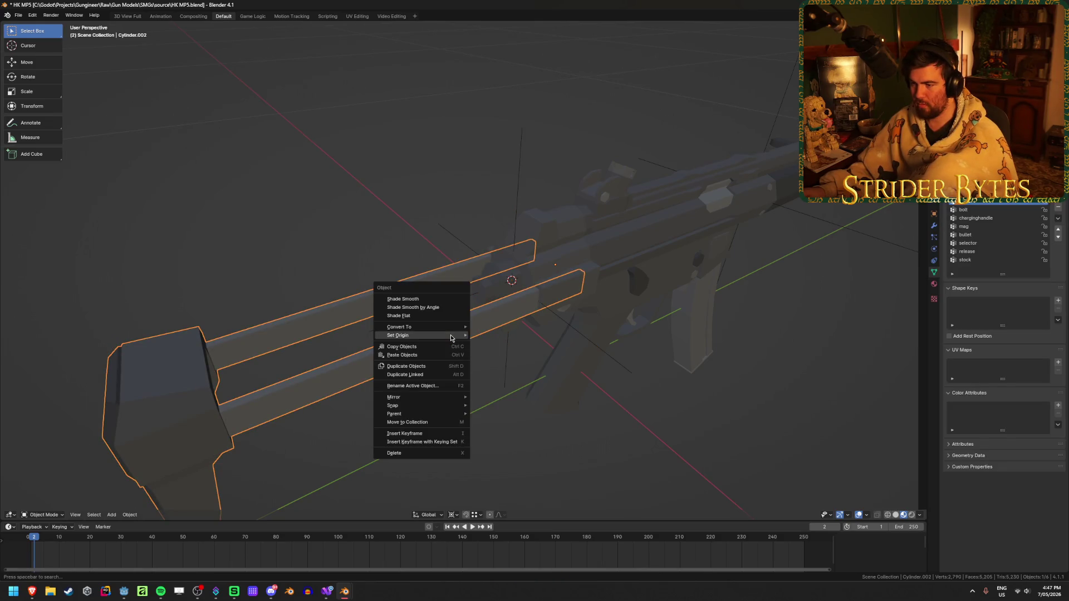
click(515, 344)
click(570, 429)
mouse_move(570, 429)
middle_down()
mouse_move(477, 468)
mouse_move(427, 377)
mouse_move(611, 390)
mouse_move(518, 339)
mouse_move(547, 318)
mouse_move(429, 236)
middle_up()
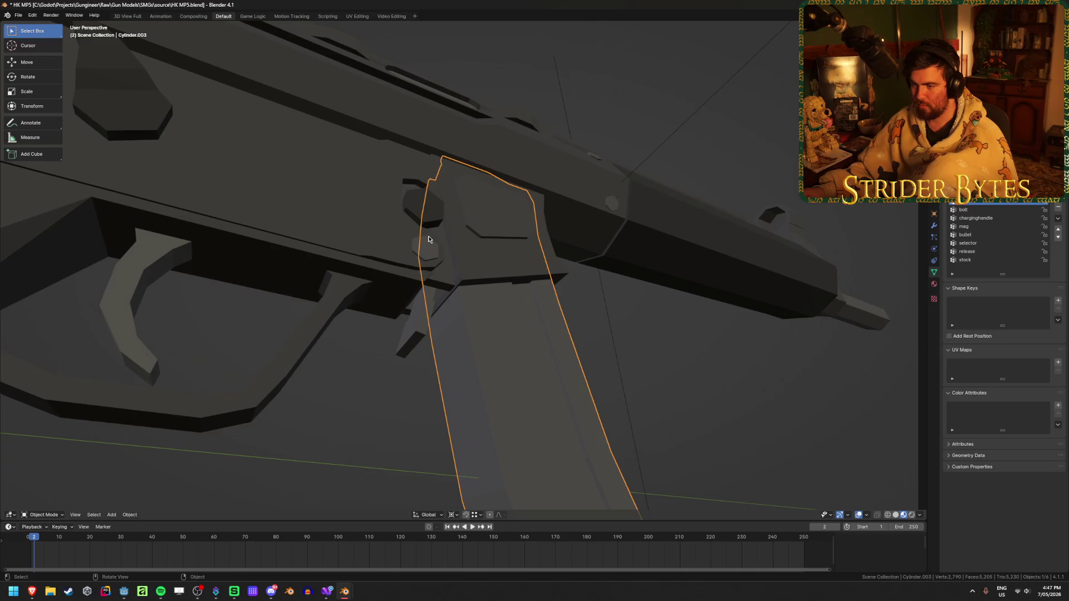
Select the receiver, Cylinder.001, and inspect its underside with X-ray on
click(429, 235)
scroll(428, 236, up, 2)
scroll(429, 236, up, 2)
scroll(428, 240, down, 1)
click(539, 429)
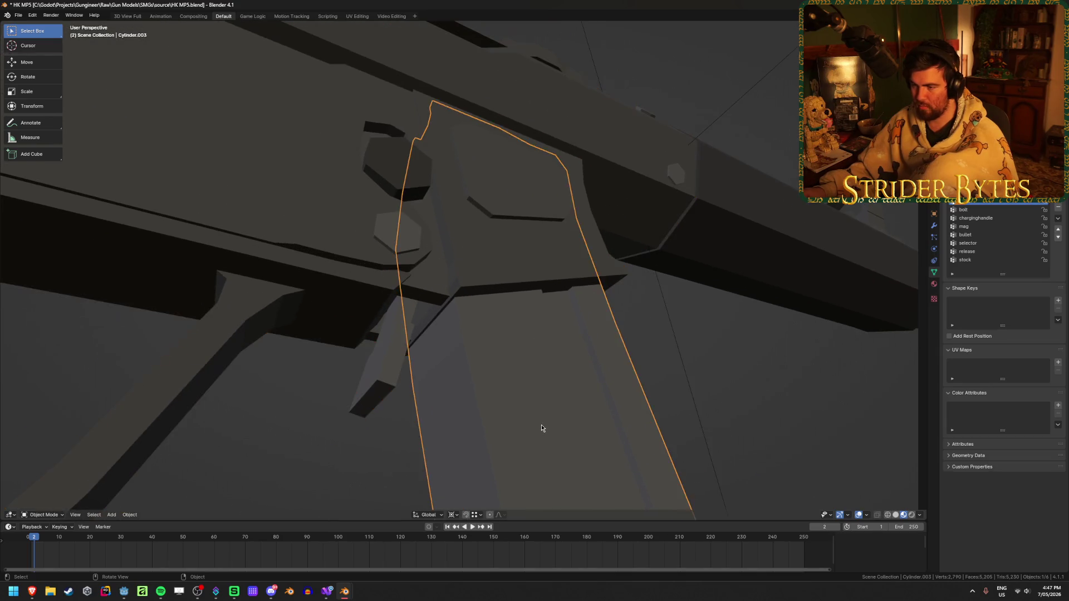
key(Tab)
key(Tab)
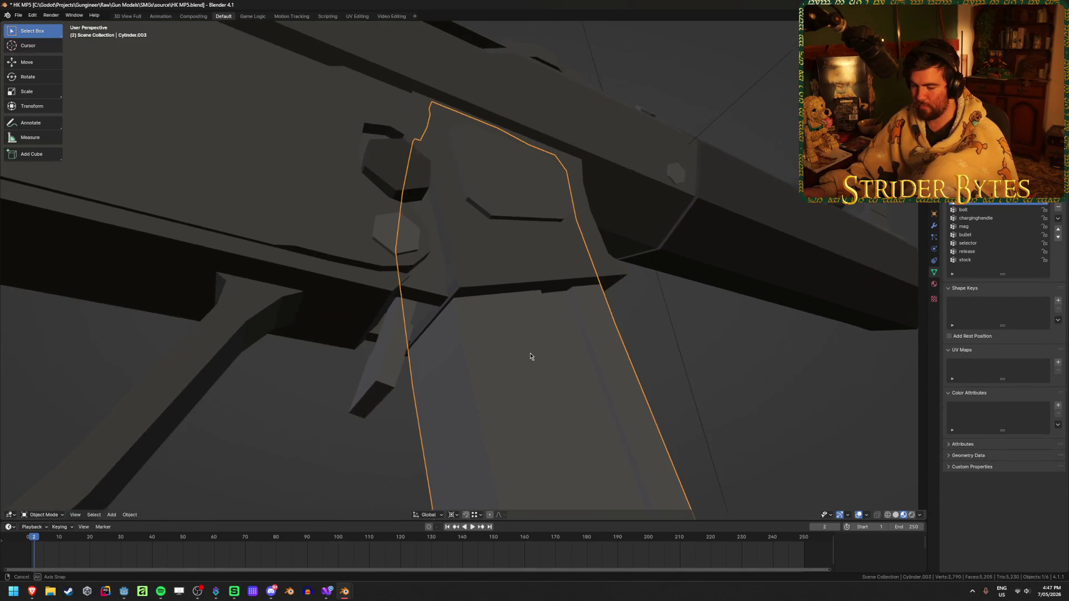
scroll(495, 357, down, 4)
click(453, 353)
key(Tab)
mouse_move(454, 354)
middle_down()
mouse_move(457, 328)
mouse_move(415, 268)
mouse_move(375, 303)
mouse_move(351, 291)
mouse_move(377, 268)
middle_up()
key(alt+z)
key(alt+z)
mouse_move(506, 286)
middle_down()
mouse_move(484, 324)
mouse_move(411, 256)
middle_up()
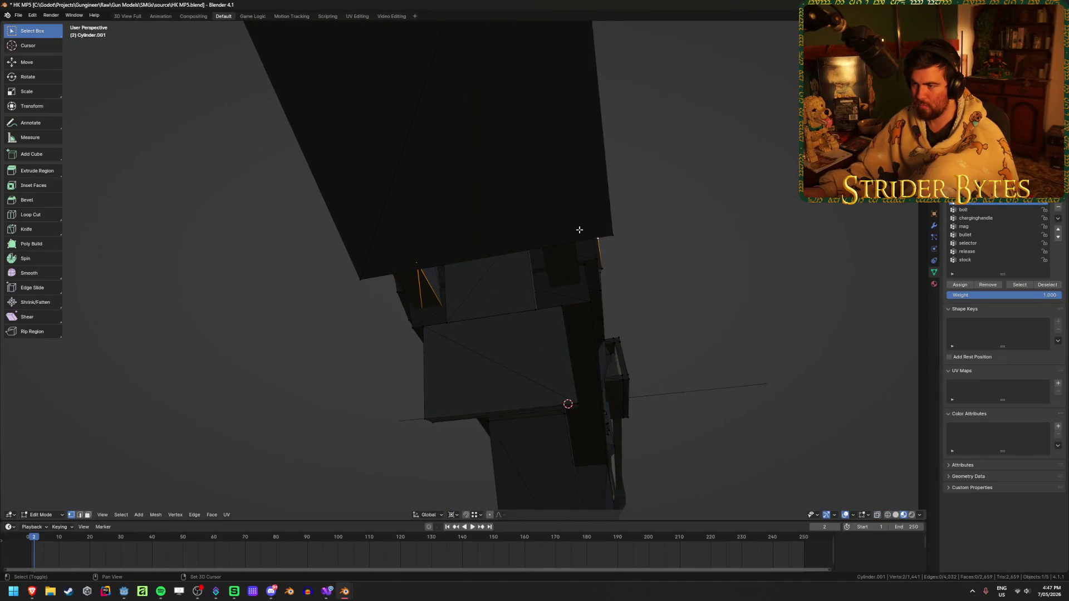
With X-ray on, select a vertex at the magazine well
mouse_move(579, 229)
middle_down()
mouse_move(567, 231)
mouse_move(685, 269)
mouse_move(561, 338)
middle_up()
key(alt+z)
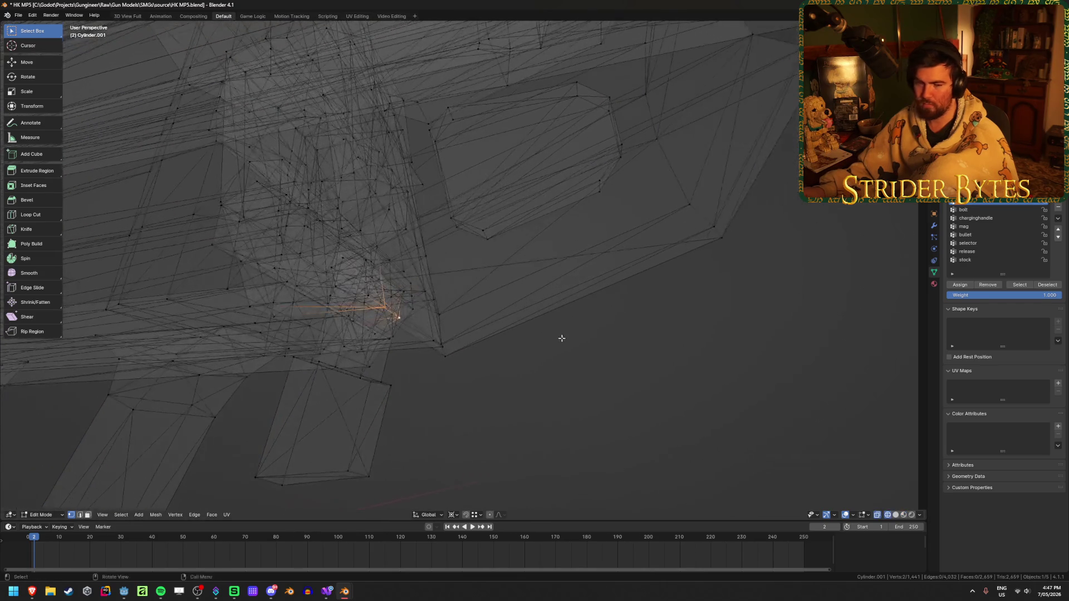
key(alt+z)
mouse_move(580, 395)
middle_down()
mouse_move(529, 374)
mouse_move(709, 423)
mouse_move(588, 426)
middle_up()
key(alt+z)
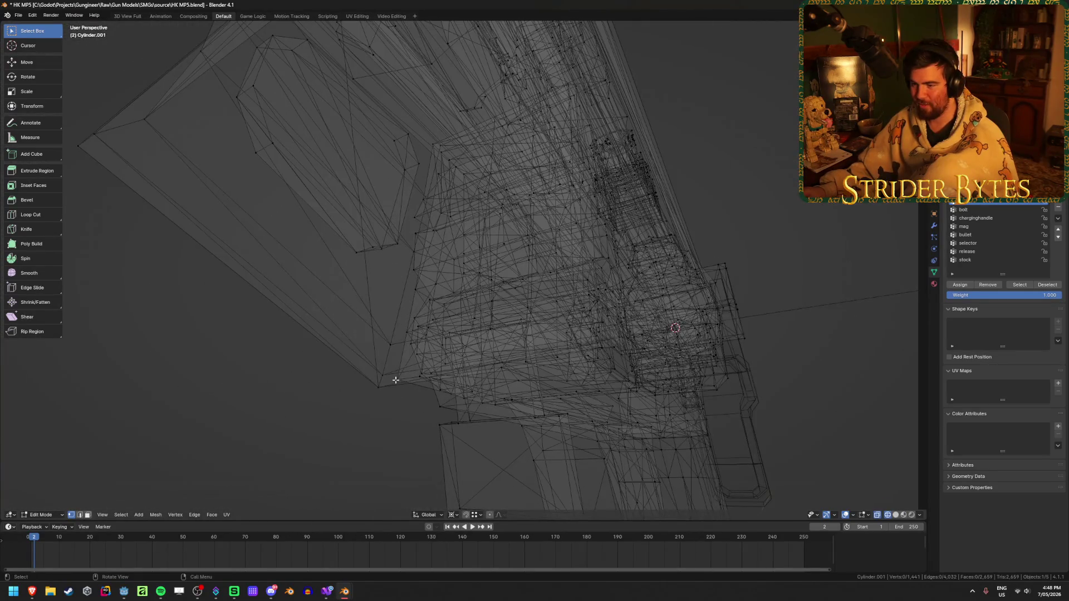
click(396, 380)
scroll(423, 395, up, 5)
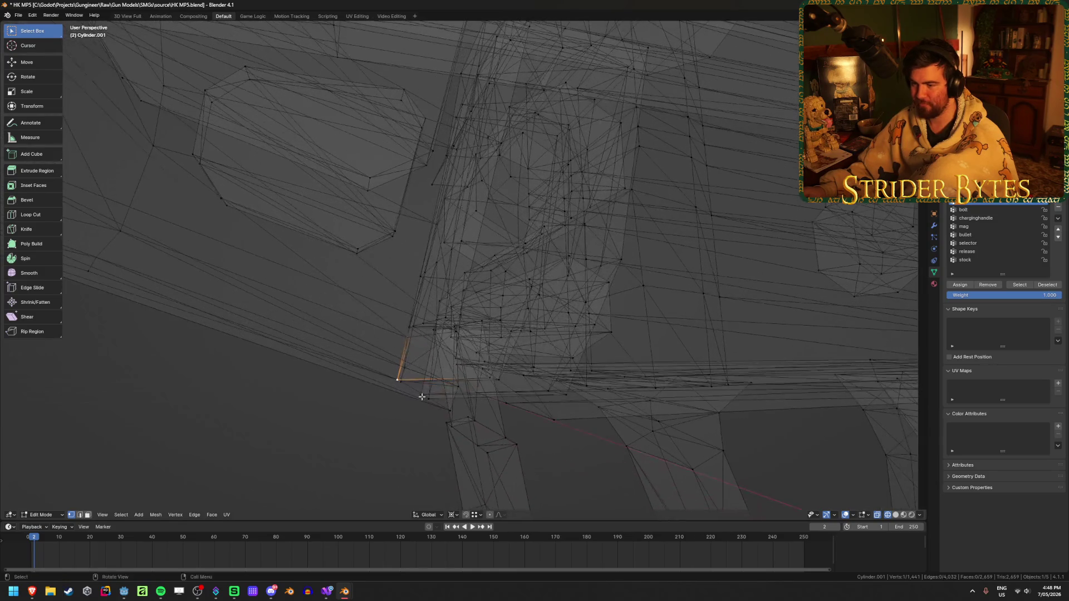
Back in Object Mode, unhide the magazine and set its origin to the 3D cursor
key(ctrl+Tab)
click(313, 415)
middle_drag(312, 415, 533, 405)
key(alt+z)
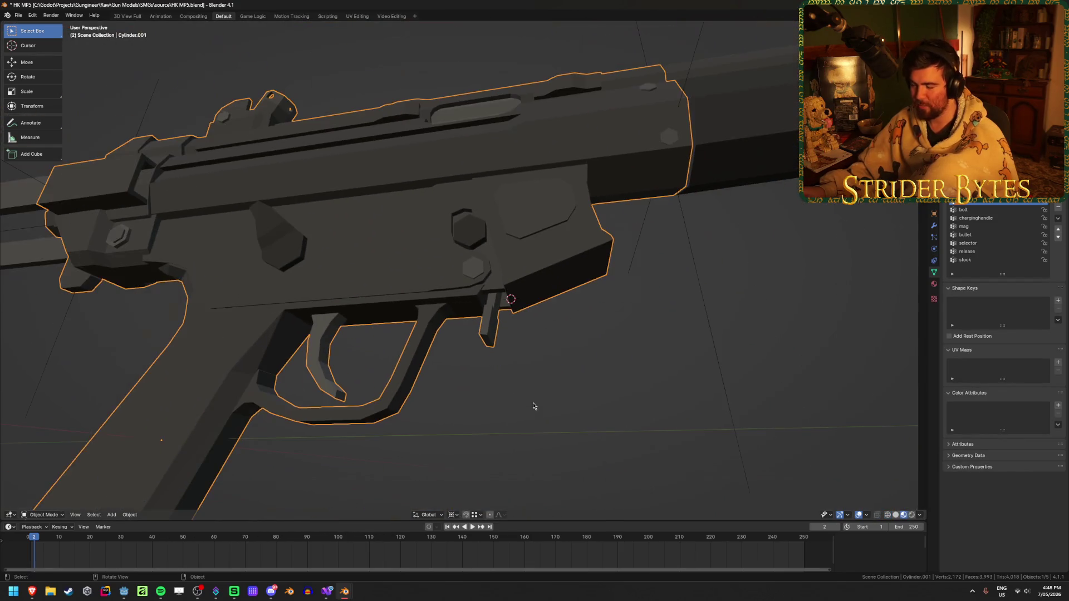
key(ctrl+v)
click(536, 405)
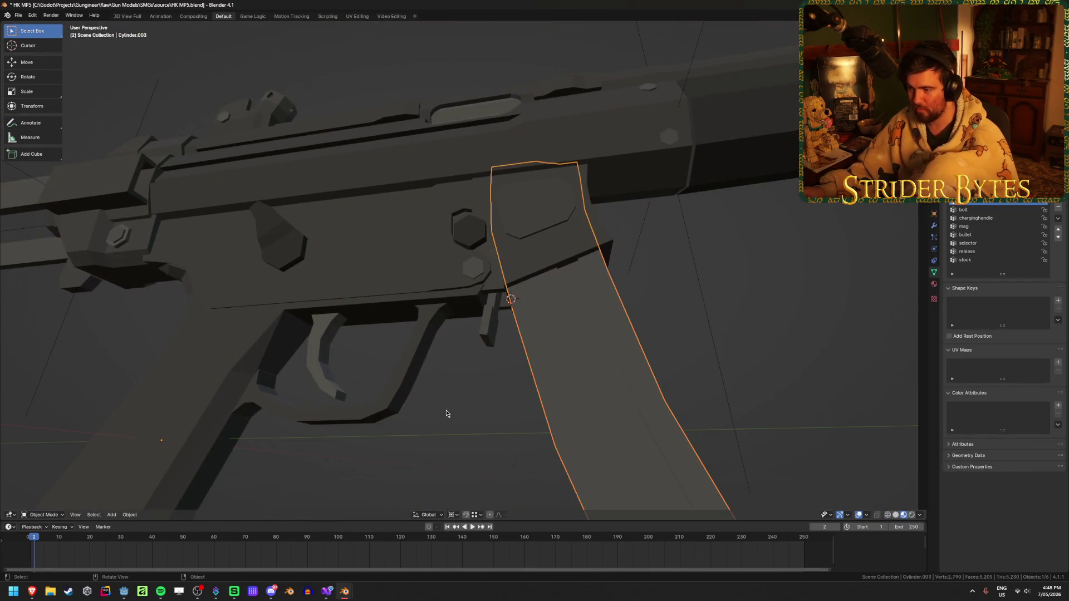
right_click(446, 411)
mouse_move(446, 414)
click(505, 429)
key(alt+a)
Add plain-axes empty Empty.002 at the magazine well, shrink it to about 0.1405, and apply transforms
mouse_move(465, 419)
middle_down()
mouse_move(484, 430)
mouse_move(501, 413)
mouse_move(441, 425)
mouse_move(503, 444)
mouse_move(813, 318)
middle_up()
key(shift+a)
mouse_move(501, 411)
click(548, 414)
key(s)
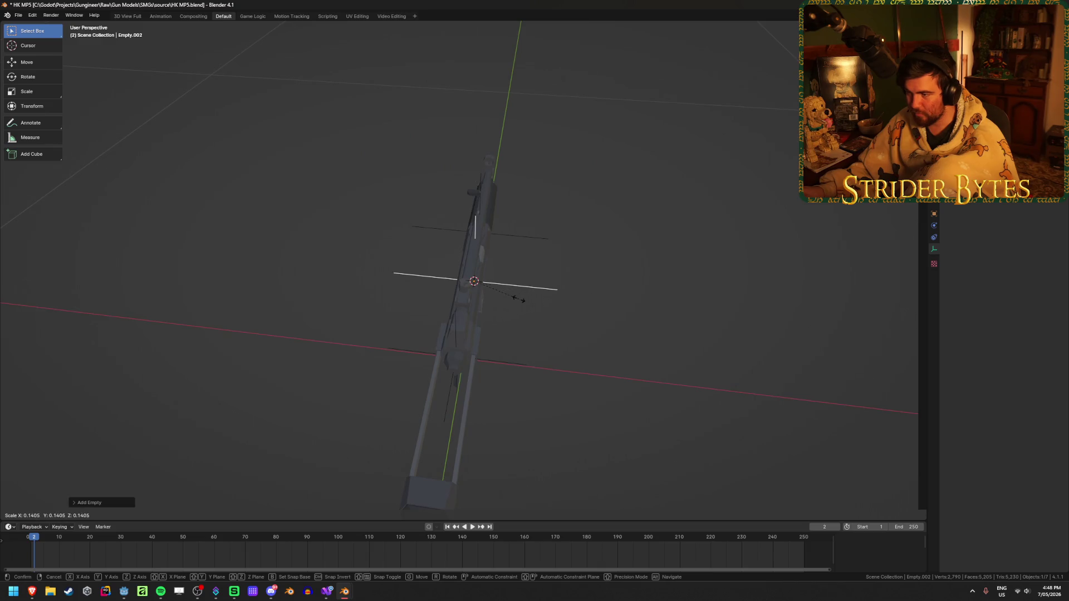
click(518, 299)
key(ctrl+a)
click(487, 304)
mouse_move(599, 350)
middle_down()
mouse_move(647, 337)
mouse_move(516, 358)
middle_up()
scroll(647, 337, up, 2)
Select the front handguard and briefly check it in Edit Mode
click(608, 320)
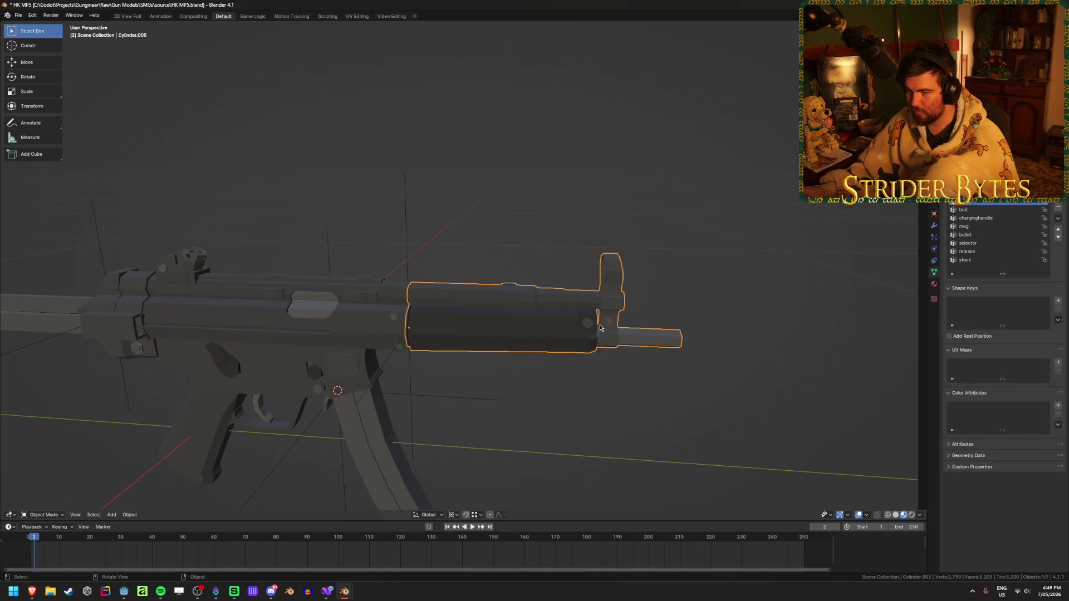
mouse_move(608, 320)
middle_down()
mouse_move(662, 310)
mouse_move(629, 326)
mouse_move(753, 394)
middle_up()
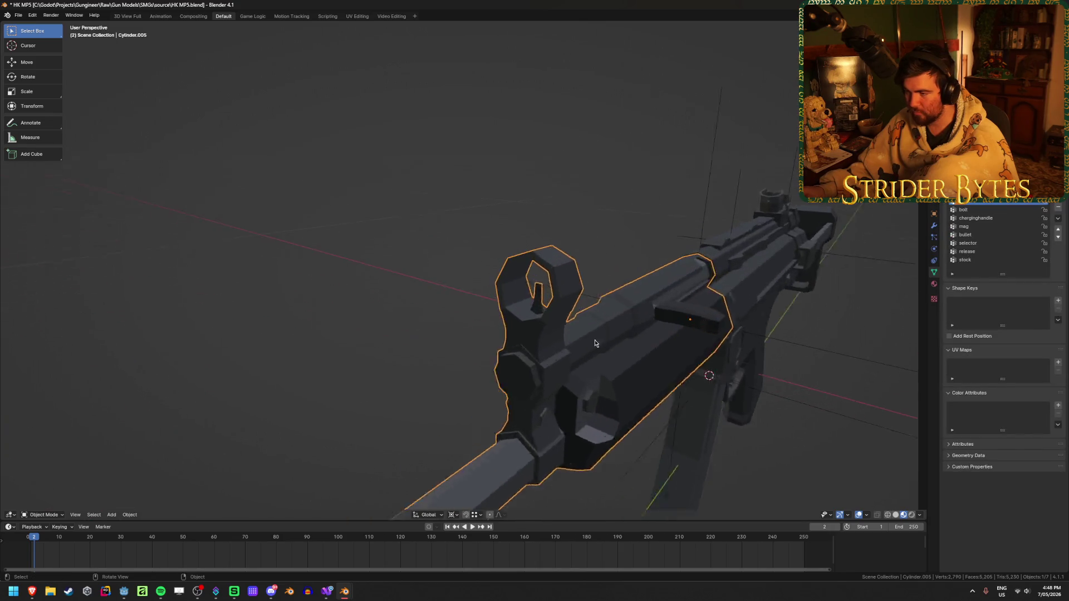
scroll(754, 394, up, 3)
key(Tab)
scroll(652, 327, up, 4)
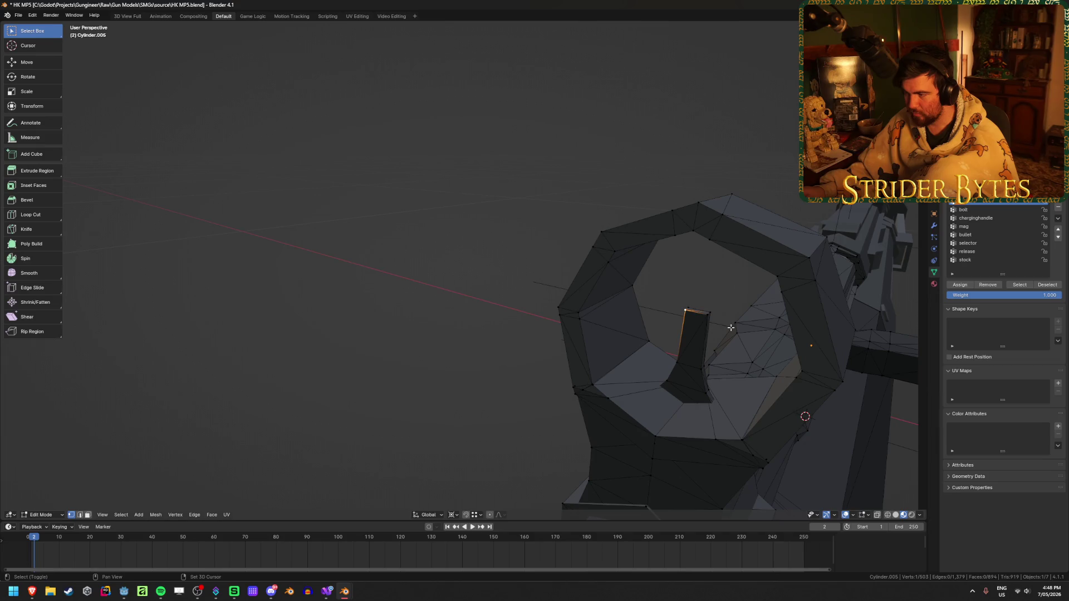
key(Tab)
Add a plain-axes empty at the front sight and scale it down
key(shift+a)
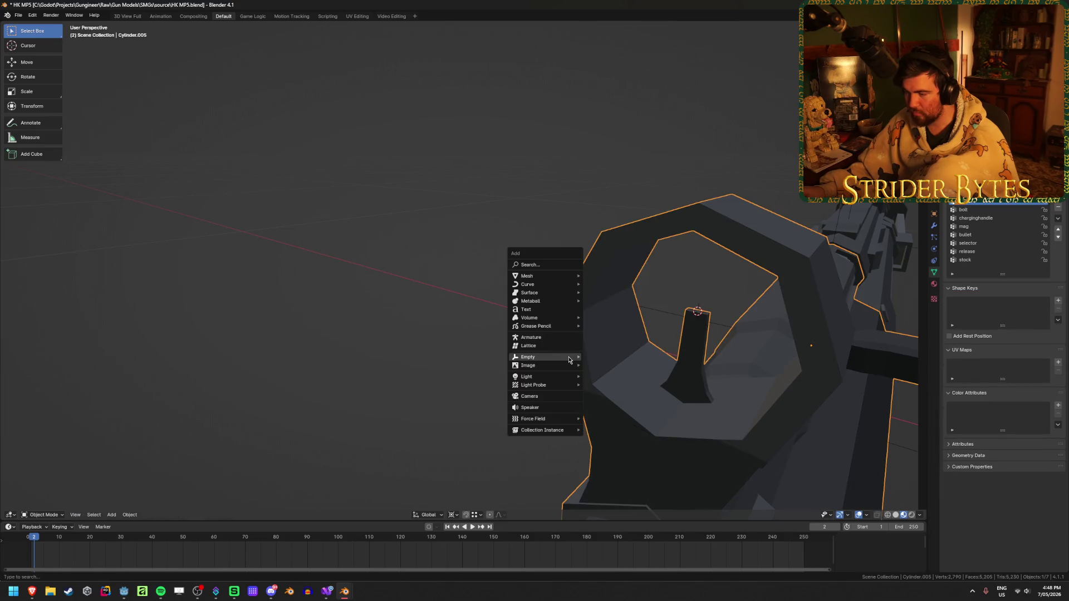
mouse_move(534, 373)
click(635, 375)
scroll(635, 374, down, 4)
middle_drag(635, 374, 609, 378)
scroll(609, 378, down, 2)
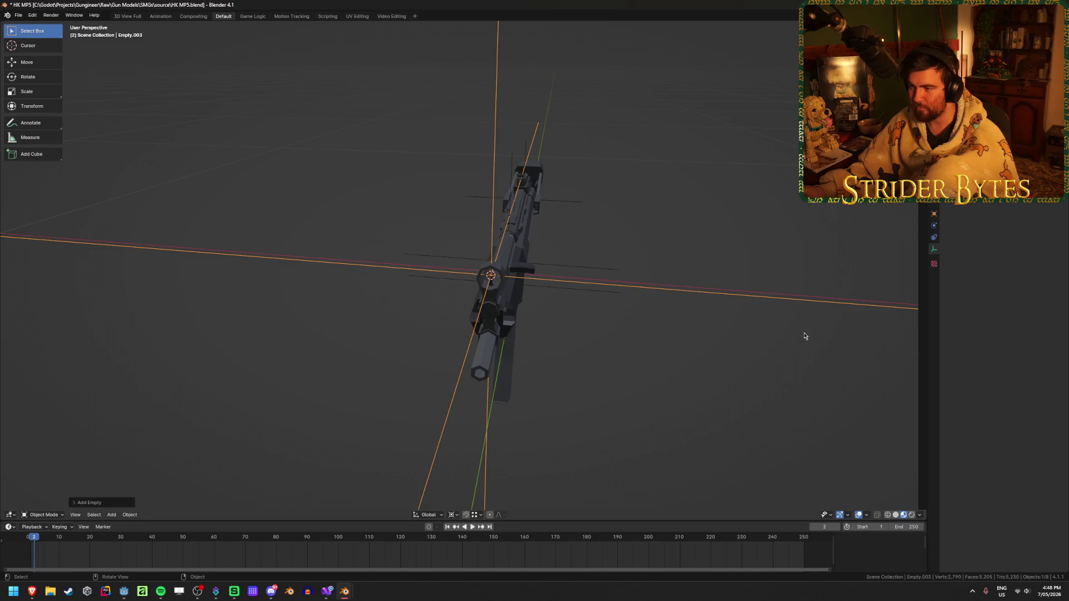
key(s)
click(621, 334)
middle_drag(621, 334, 474, 341)
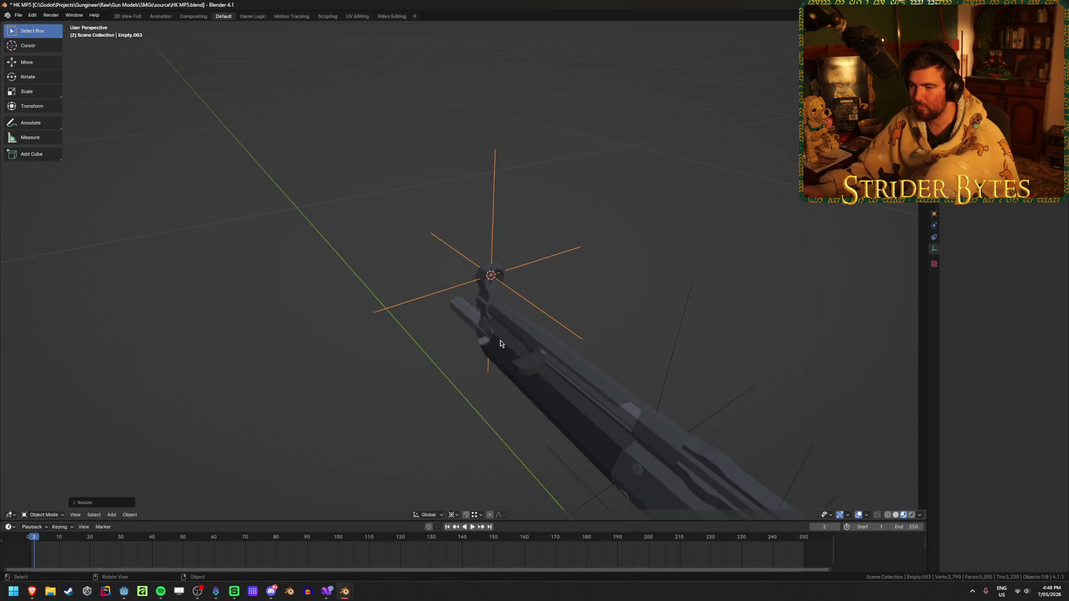
Apply the empty's scale and rename it AimPoint
key(ctrl+a)
click(475, 341)
key(F2)
text(AimPoint)
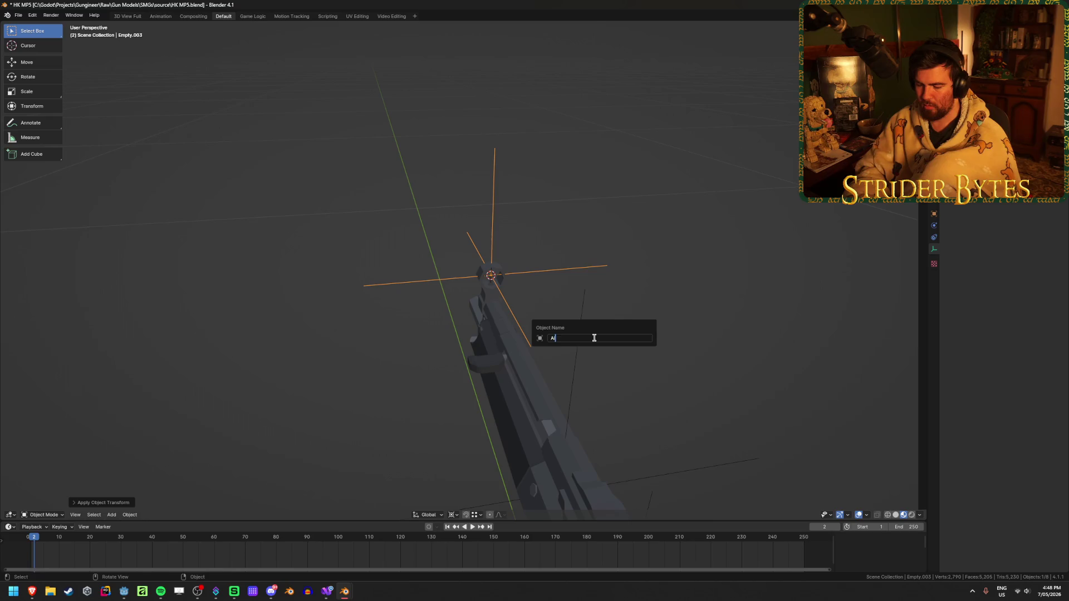
key(Return)
middle_drag(661, 302, 462, 241)
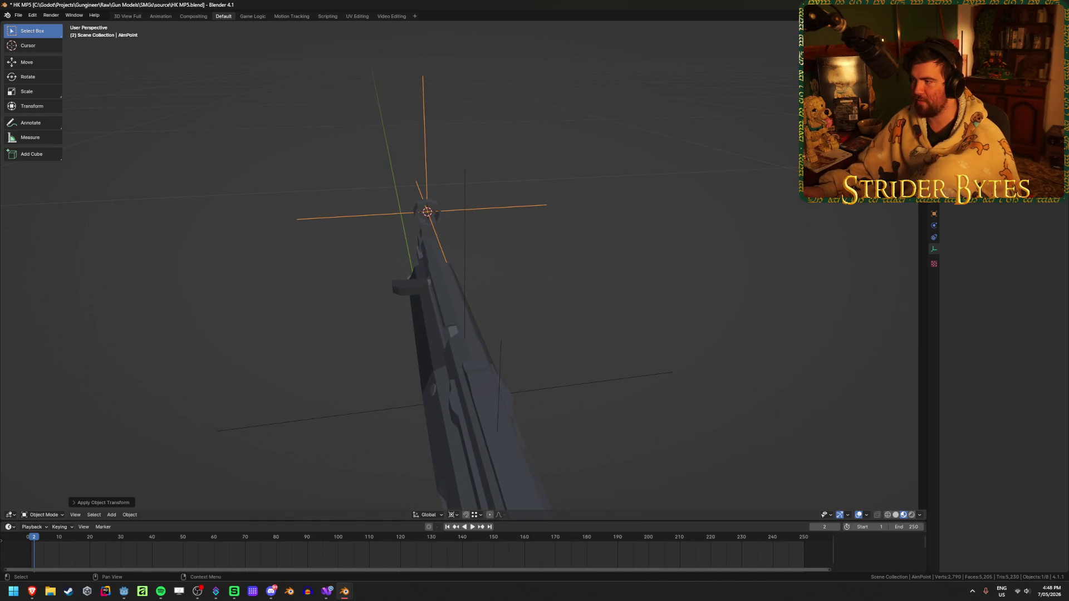
Enlarge the Properties editor to show the Empty panel, inspect AimPoint, then select the gun body
drag(1018, 200, 1018, 263)
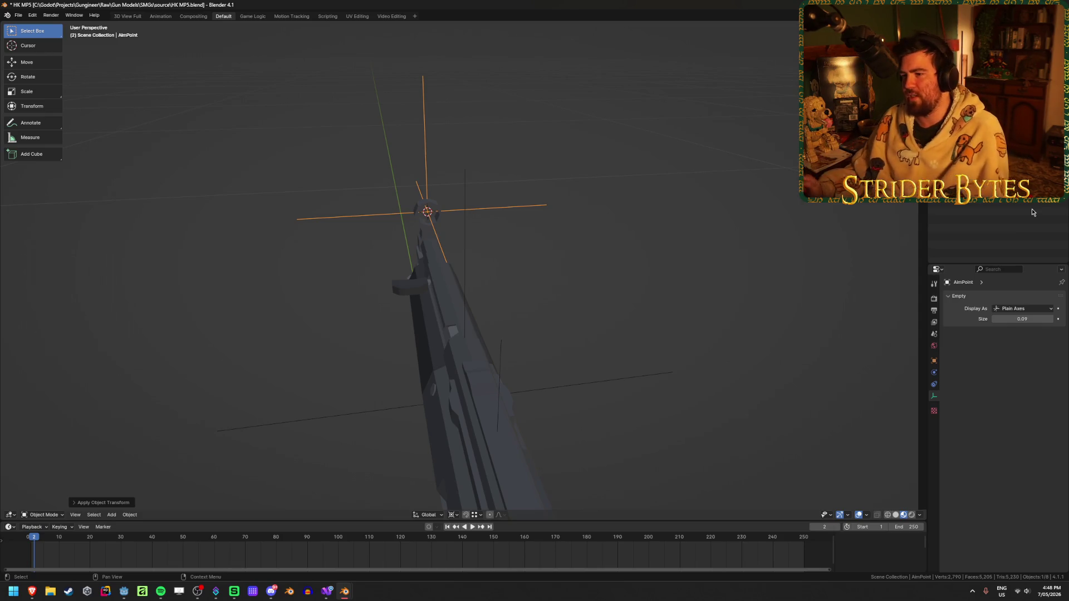
mouse_move(553, 233)
middle_down()
mouse_move(566, 222)
mouse_move(596, 228)
middle_up()
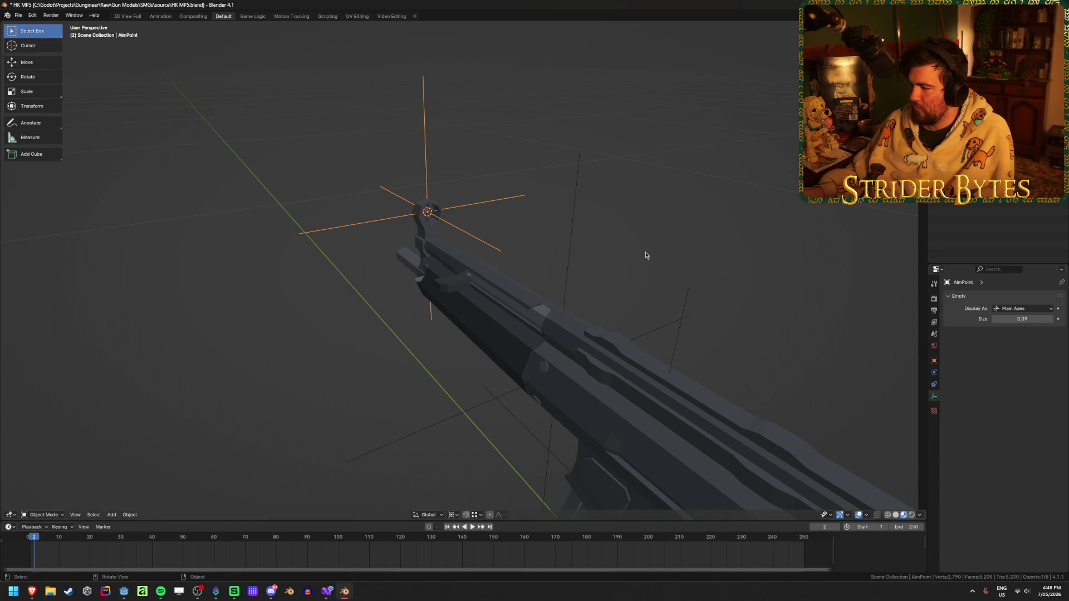
mouse_move(646, 256)
middle_down()
mouse_move(412, 363)
mouse_move(558, 356)
mouse_move(520, 356)
middle_up()
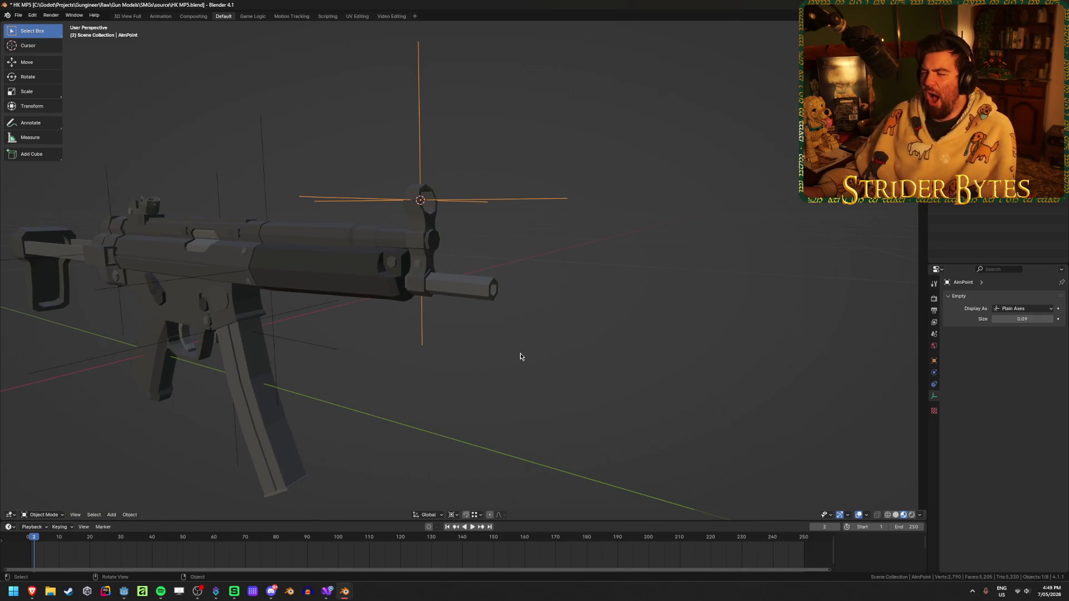
scroll(520, 353, up, 3)
scroll(522, 350, down, 2)
click(525, 355)
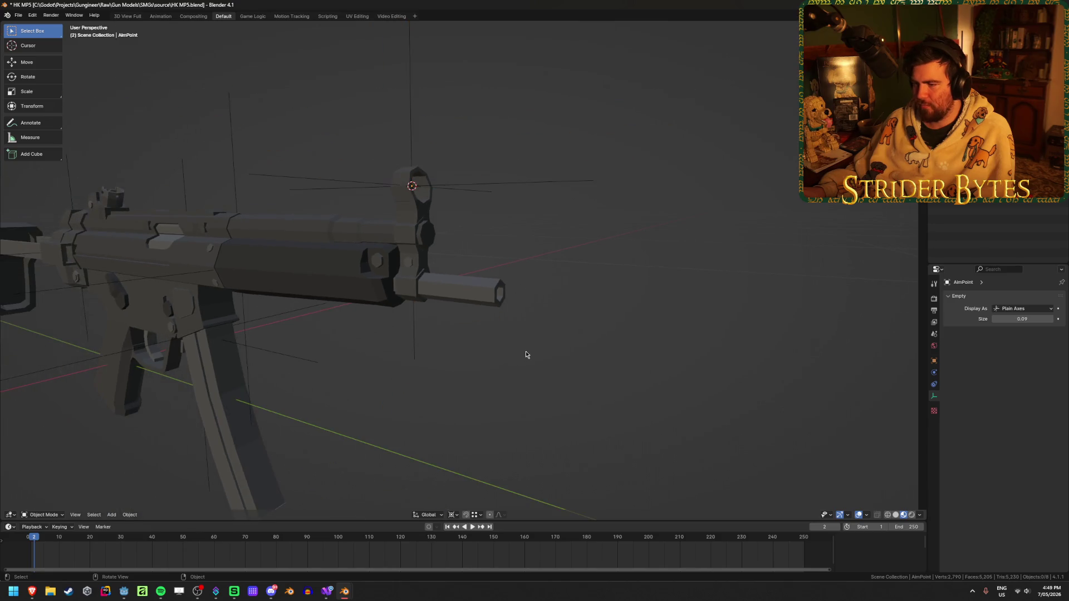
scroll(526, 354, up, 2)
Snap the 3D cursor to the muzzle centre between two opposite rim vertices
click(485, 288)
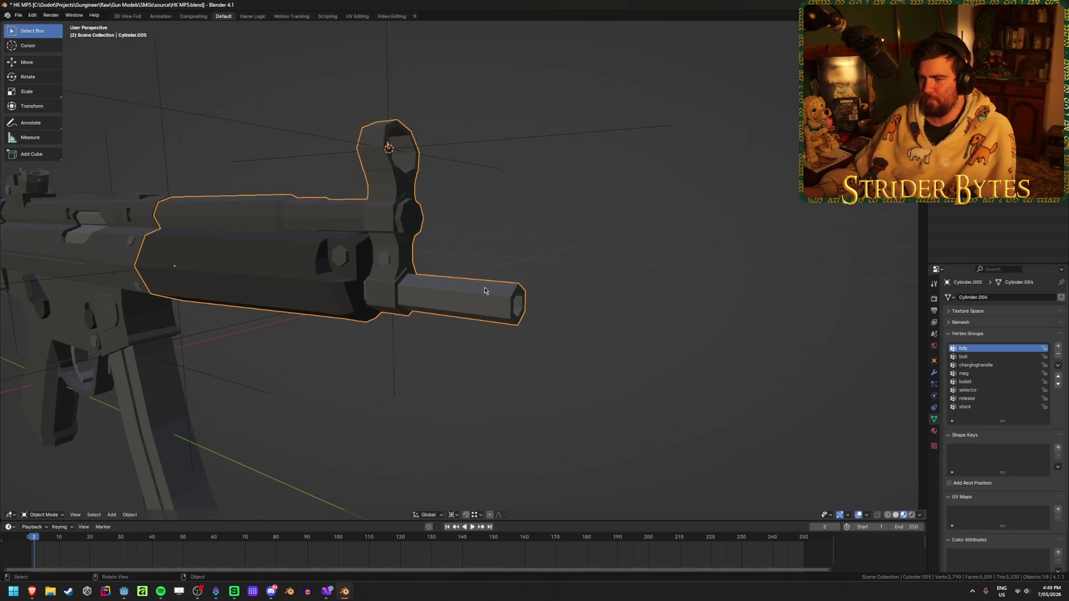
key(Tab)
scroll(579, 335, up, 4)
click(595, 322)
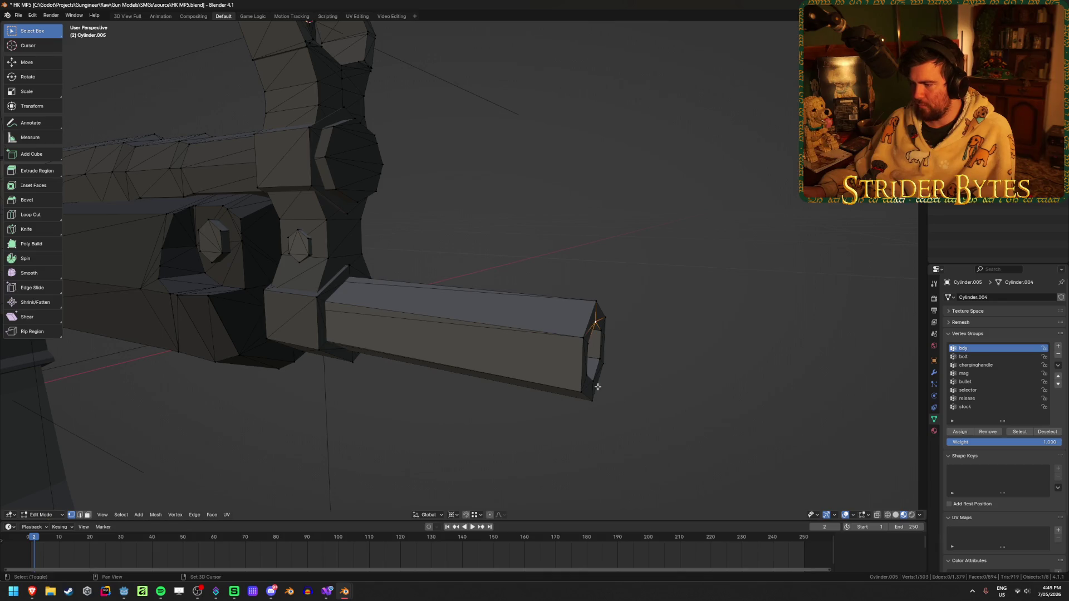
shift+click(593, 381)
key(shift+d)
key(Escape)
key(ctrl+z)
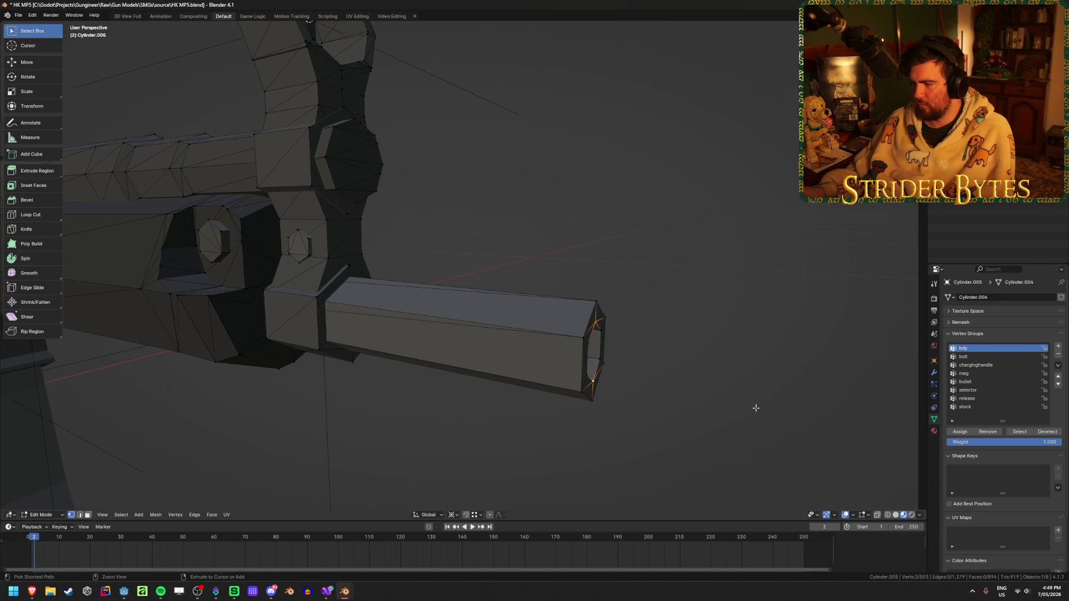
key(shift+s)
click(656, 371)
Add a plain-axes empty at the muzzle and shrink it
key(Tab)
scroll(625, 411, down, 3)
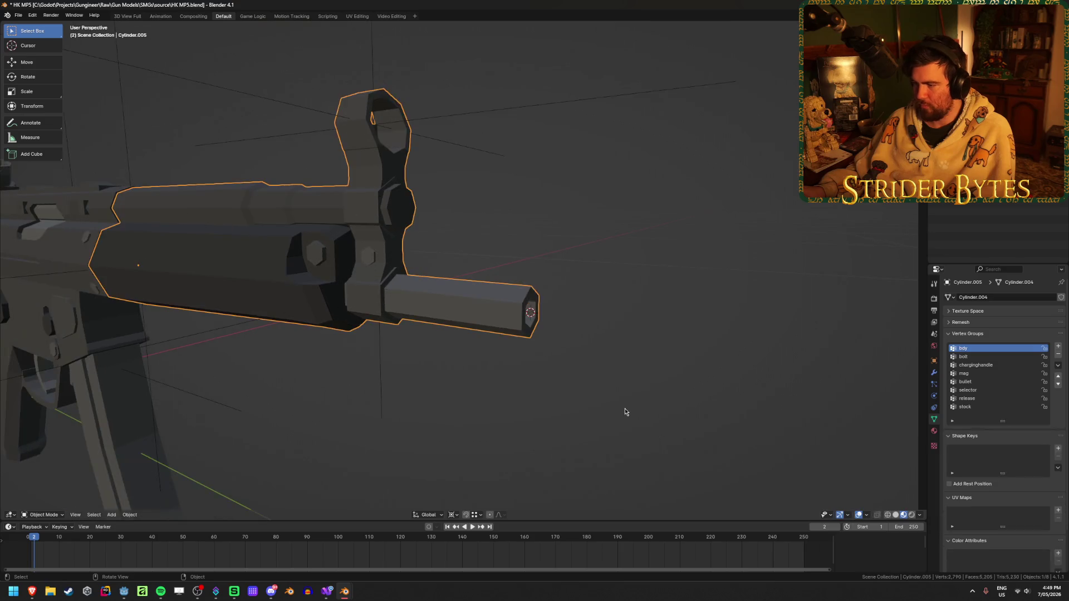
key(shift+a)
mouse_move(625, 411)
click(663, 408)
mouse_move(659, 406)
middle_down()
mouse_move(656, 317)
mouse_move(616, 362)
mouse_move(599, 367)
mouse_move(599, 355)
middle_up()
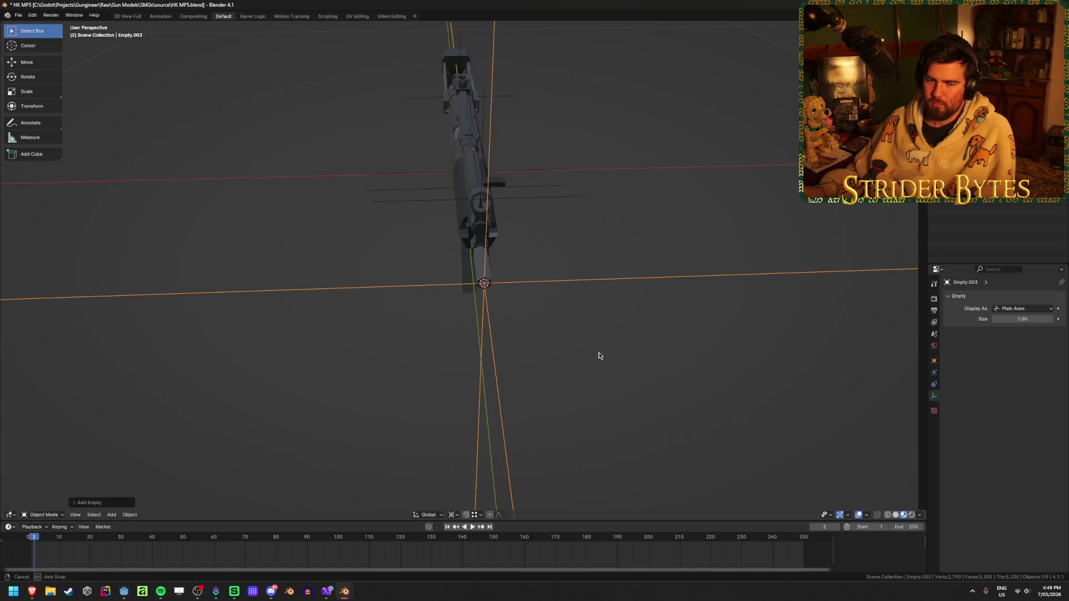
key(s)
mouse_move(606, 288)
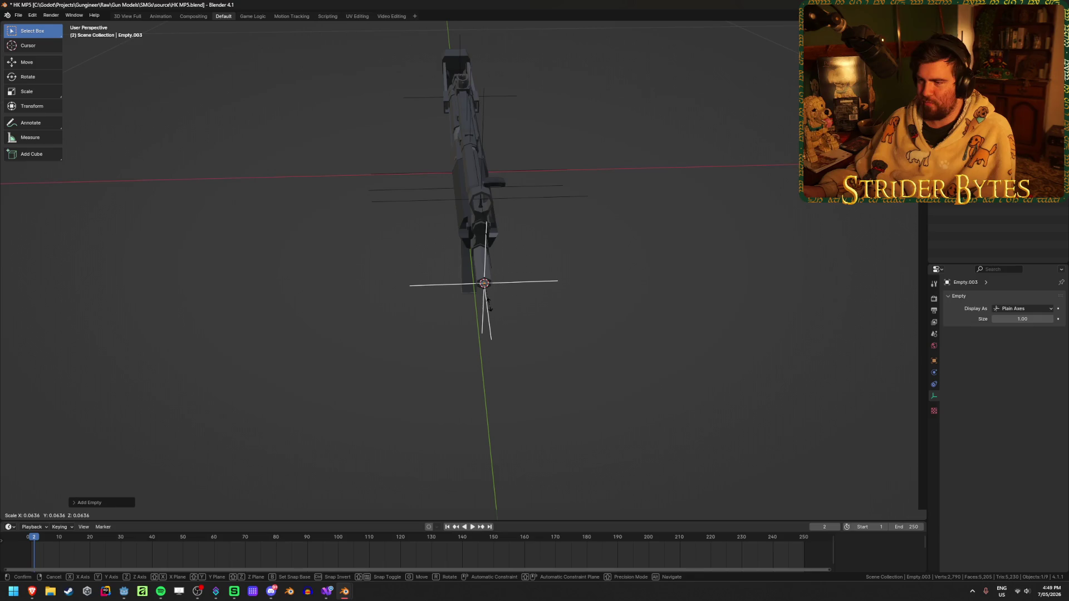
click(509, 300)
mouse_move(517, 304)
middle_down()
mouse_move(501, 289)
mouse_move(545, 387)
middle_up()
scroll(545, 387, up, 3)
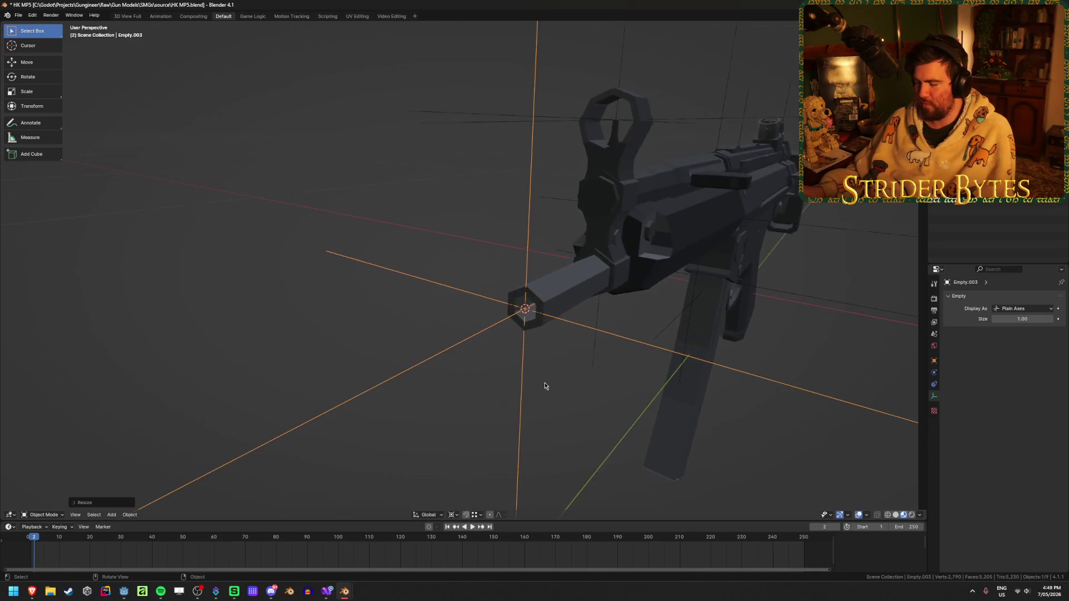
Apply the muzzle empty's scale, rename it MuzzleAttach, then select AimPoint
key(ctrl+a)
click(544, 384)
scroll(544, 384, down, 5)
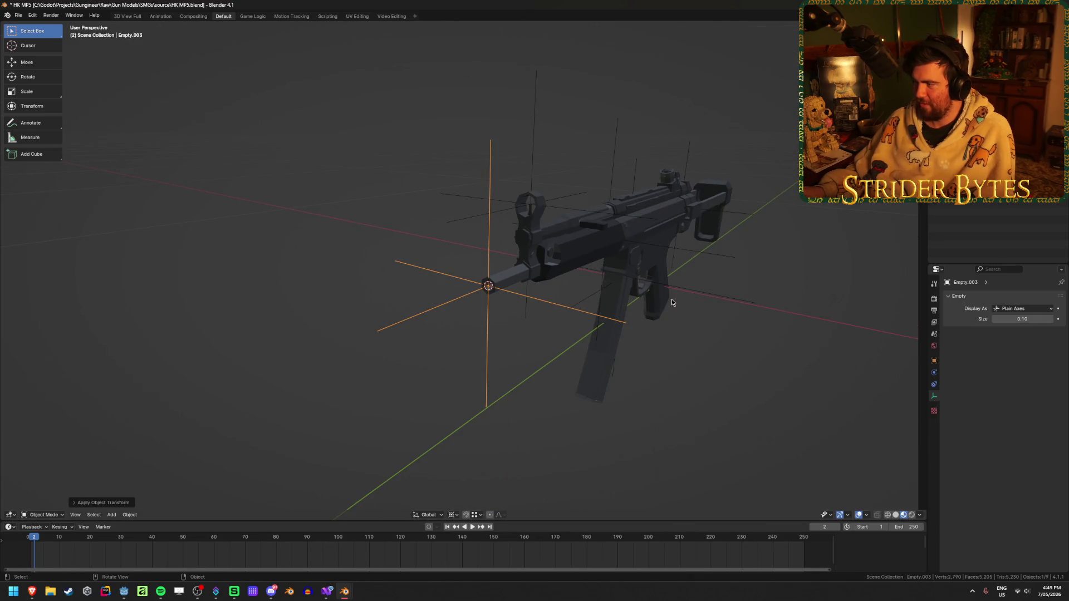
key(F2)
text(Muzzle)
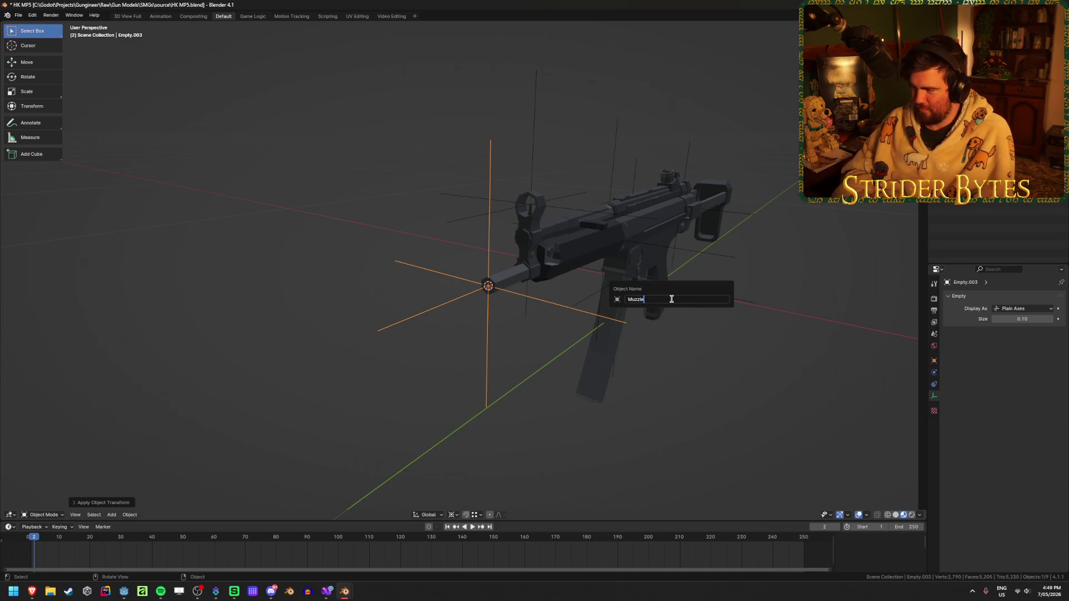
text(Attach)
key(Return)
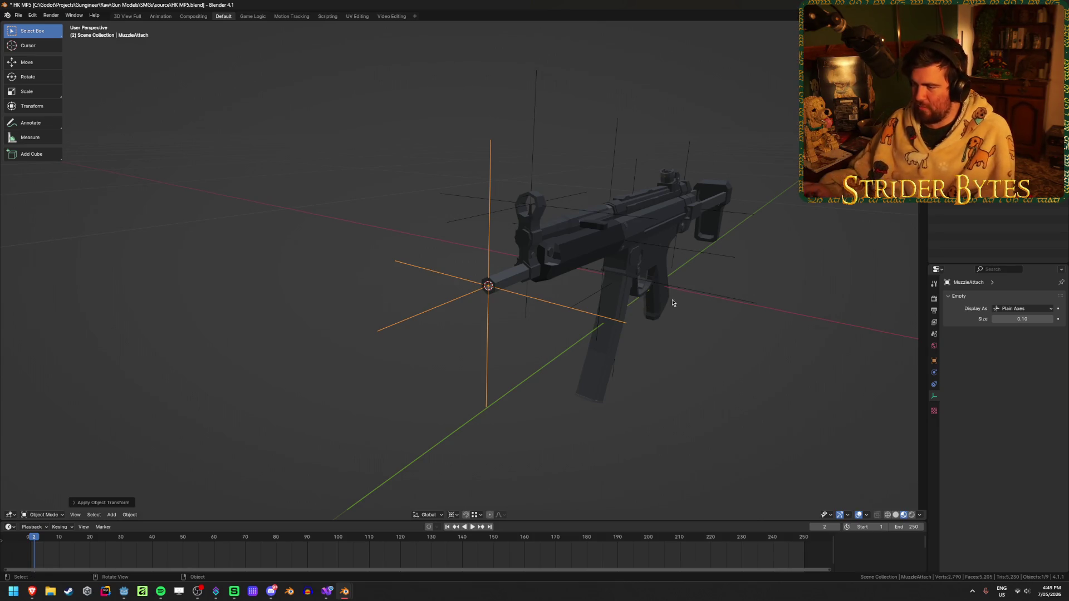
click(531, 136)
scroll(531, 136, up, 5)
mouse_move(531, 135)
middle_down()
mouse_move(632, 279)
mouse_move(530, 251)
mouse_move(479, 222)
middle_up()
Snap the 3D cursor midway between vertices at both ends of the handguard
scroll(530, 251, down, 4)
scroll(479, 223, up, 3)
click(499, 210)
scroll(498, 209, up, 2)
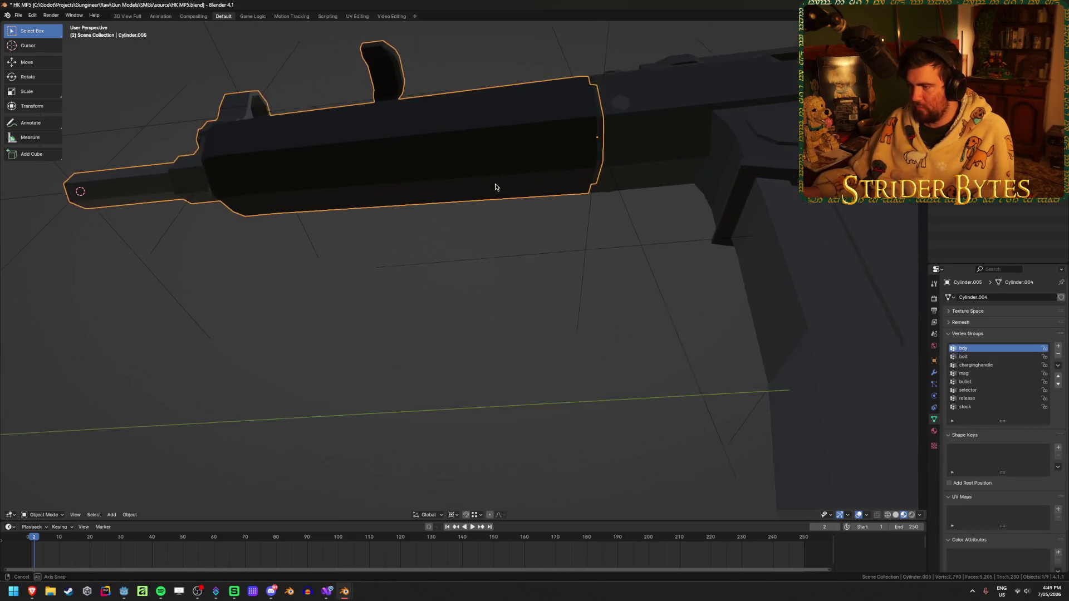
key(Tab)
click(596, 164)
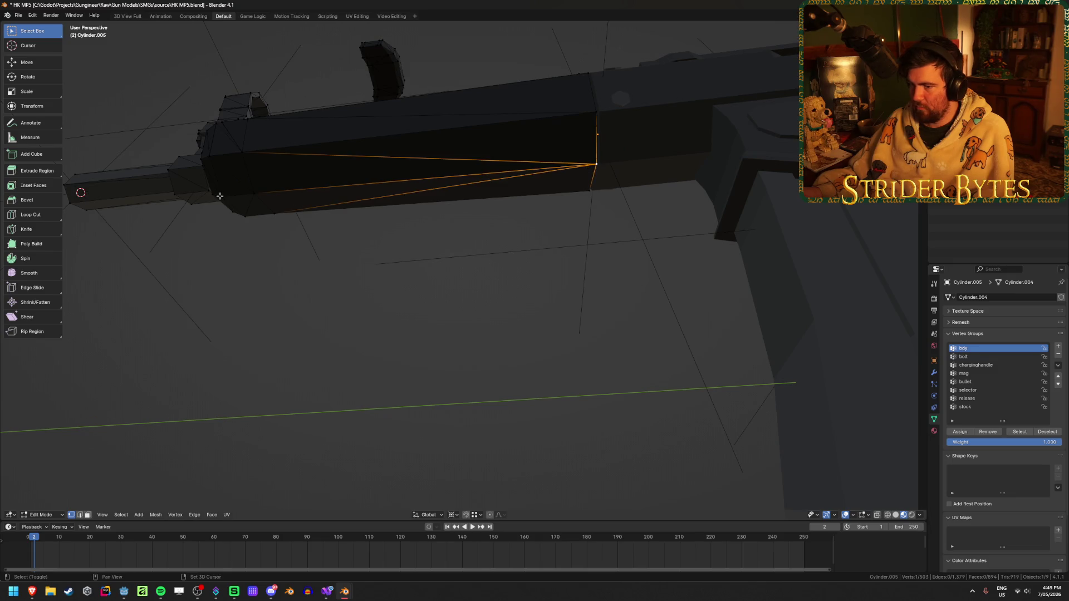
shift+click(253, 193)
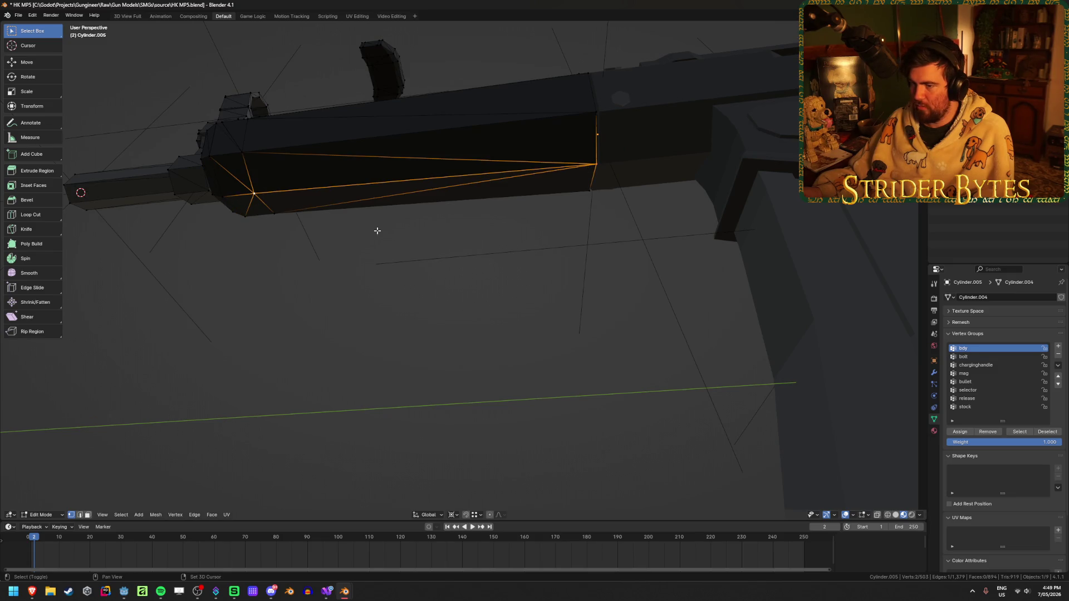
key(shift+s)
click(416, 290)
Add a plain axes empty at the cursor, shrink it and apply its scale
mouse_move(417, 286)
middle_down()
mouse_move(422, 326)
mouse_move(335, 363)
mouse_move(597, 313)
mouse_move(603, 336)
middle_up()
key(Tab)
key(shift+a)
mouse_move(423, 327)
click(462, 325)
key(s)
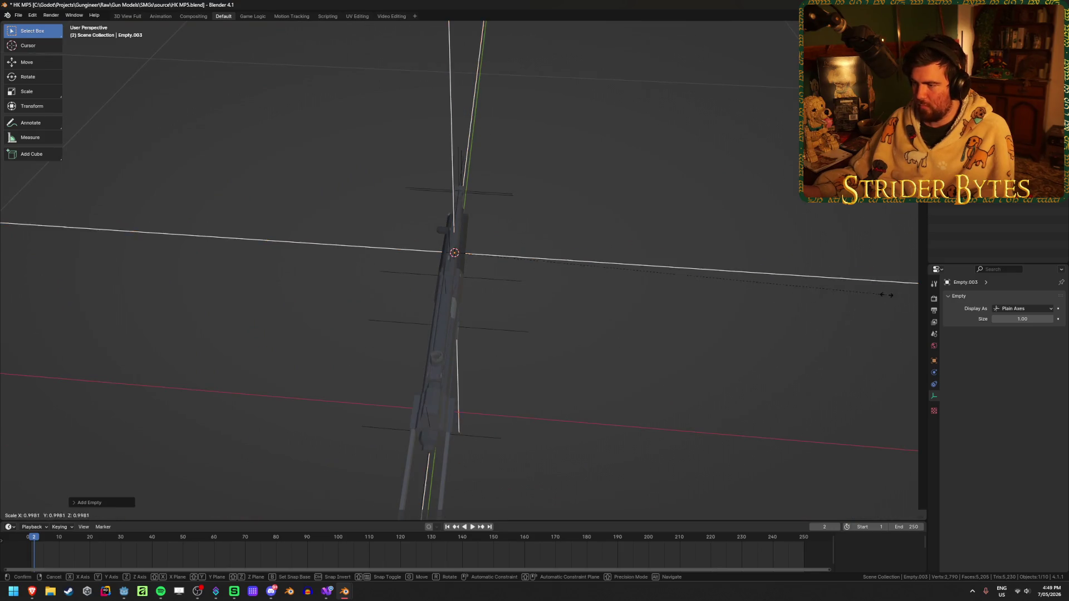
click(501, 282)
key(ctrl+a)
click(502, 282)
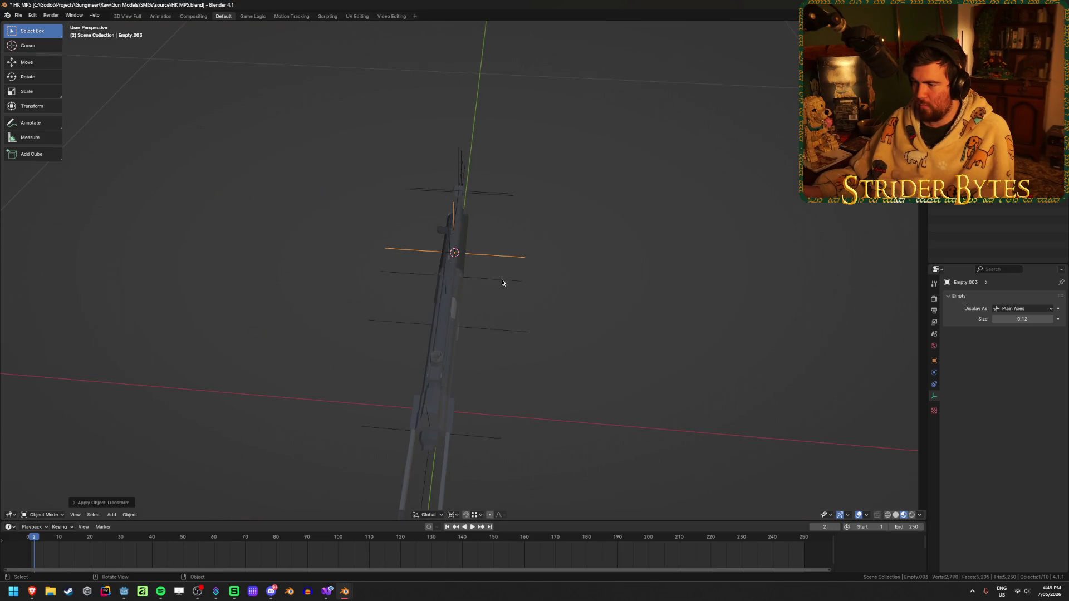
In side orthographic view, rotate the empty -2° to match the barrel line
key(KP_3)
key(KP_Decimal)
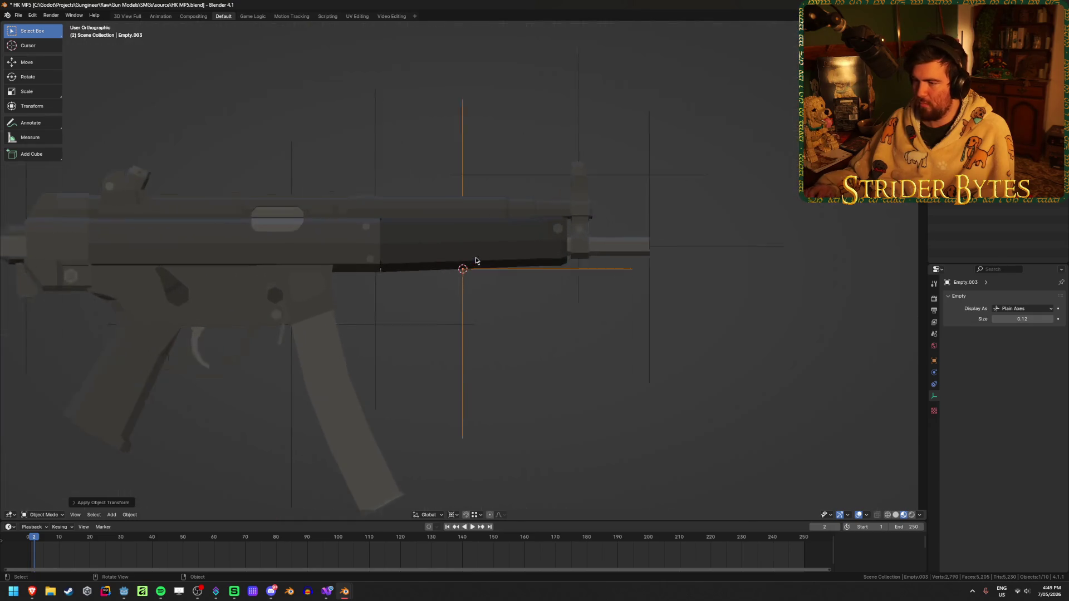
scroll(479, 262, up, 5)
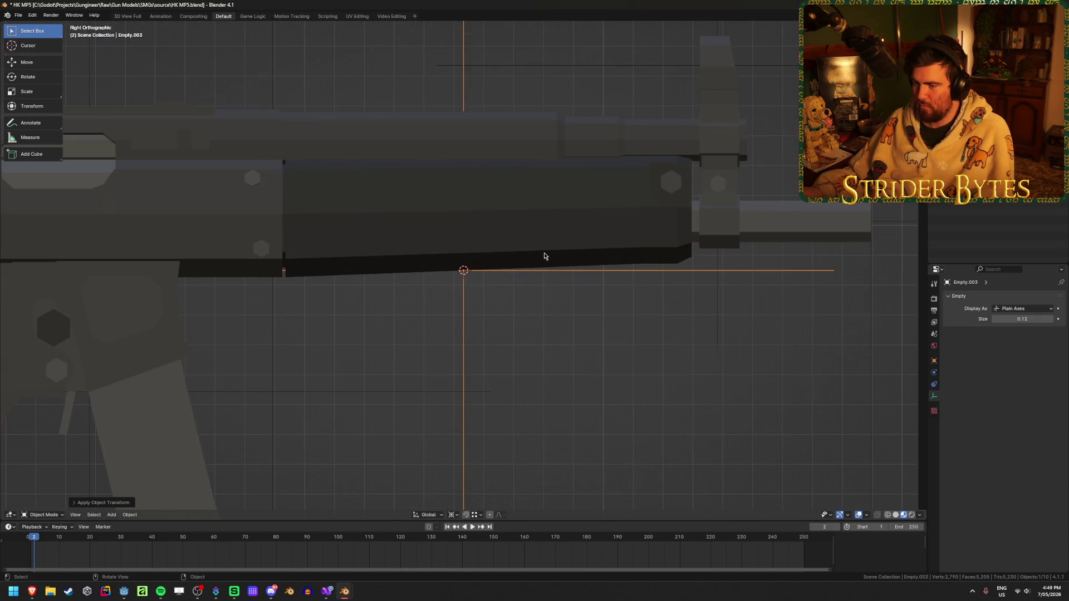
key(shift+z)
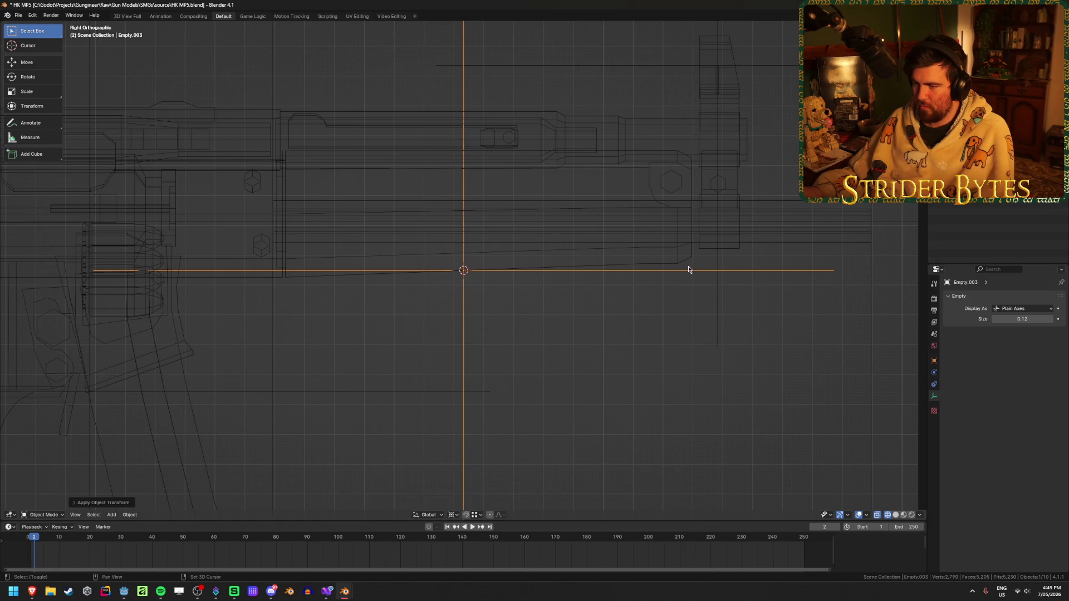
key(shift+z)
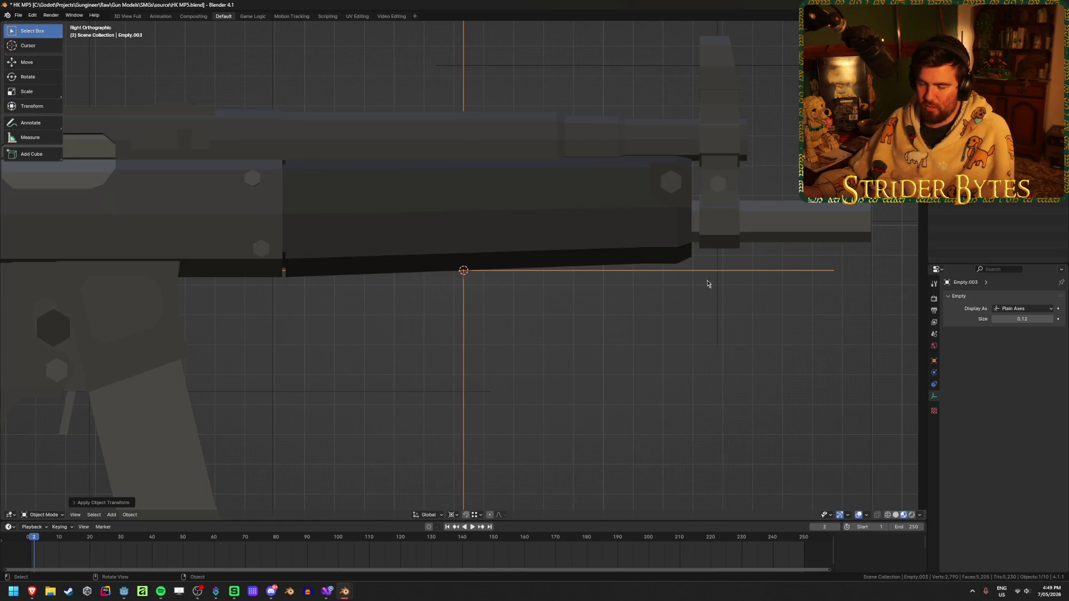
key(r)
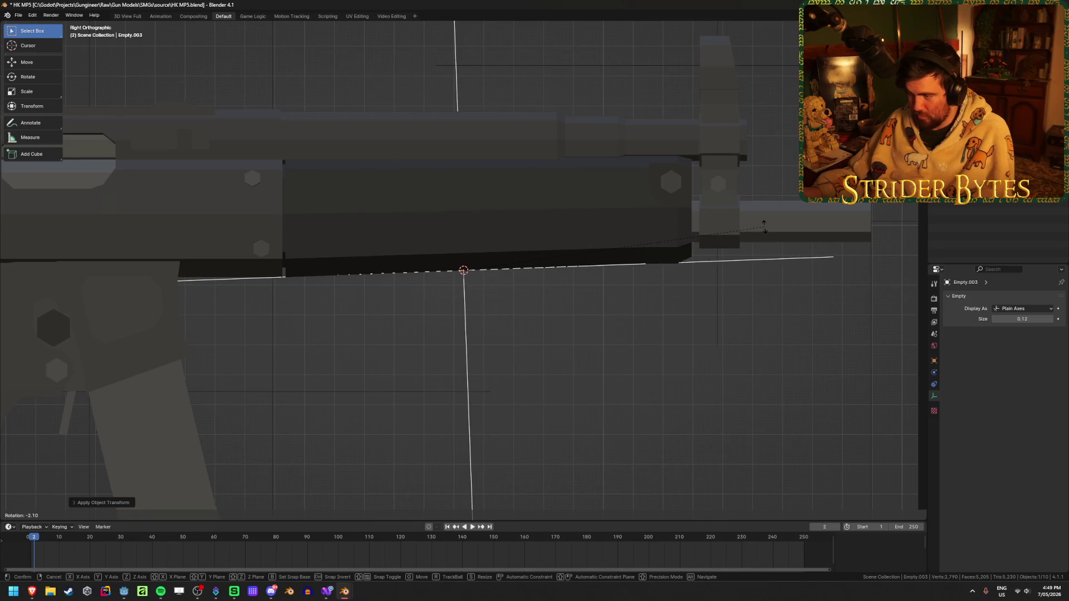
text(2)
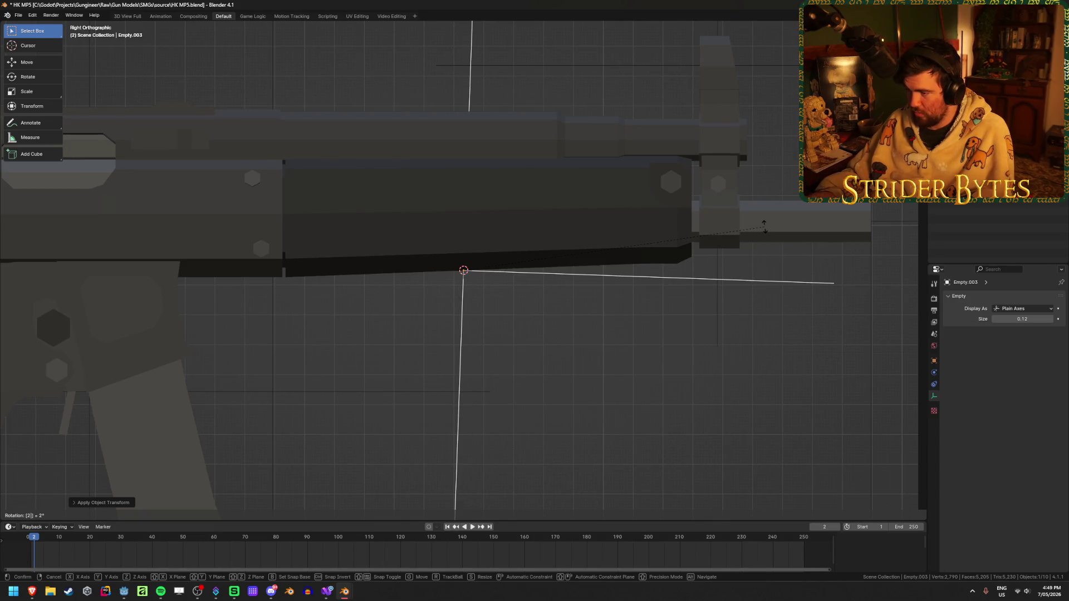
text(-)
key(Return)
Slide the empty along its local Y axis to sit under the handguard
key(shift+z)
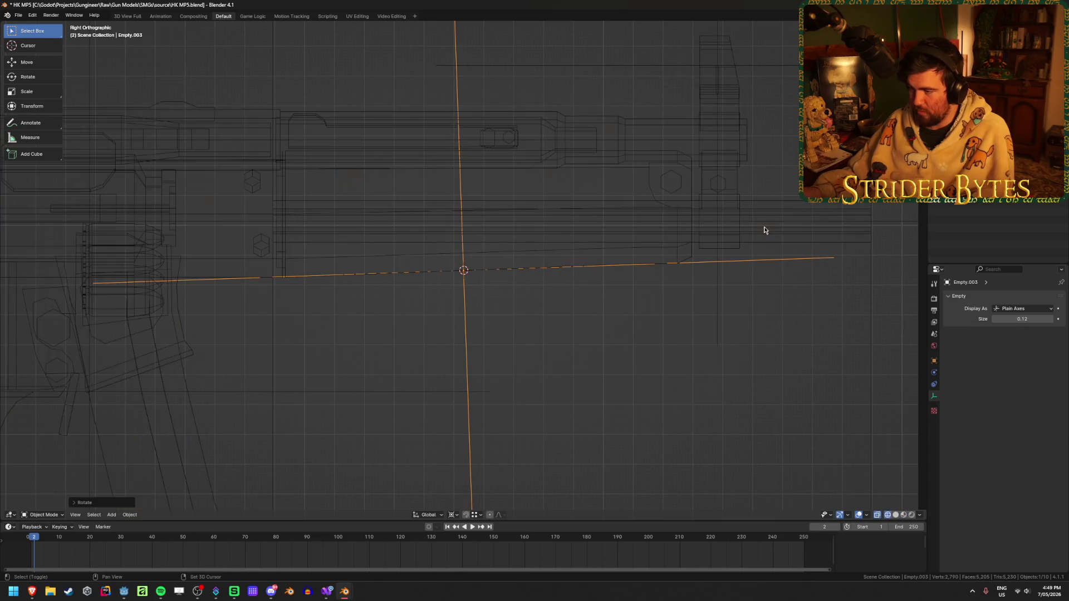
key(shift+z)
key(g)
key(y)
key(y)
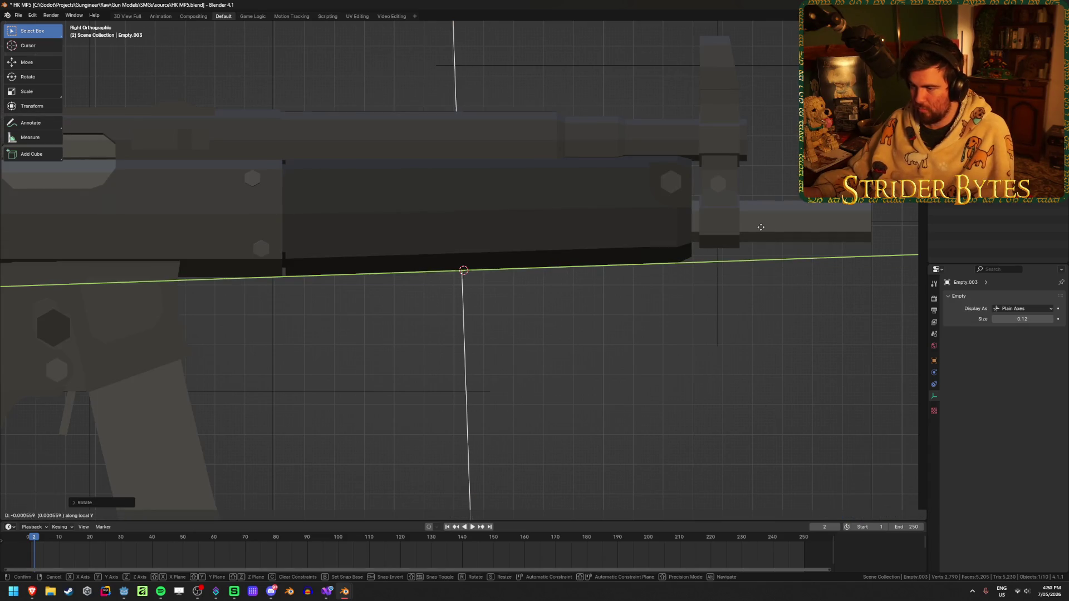
click(658, 239)
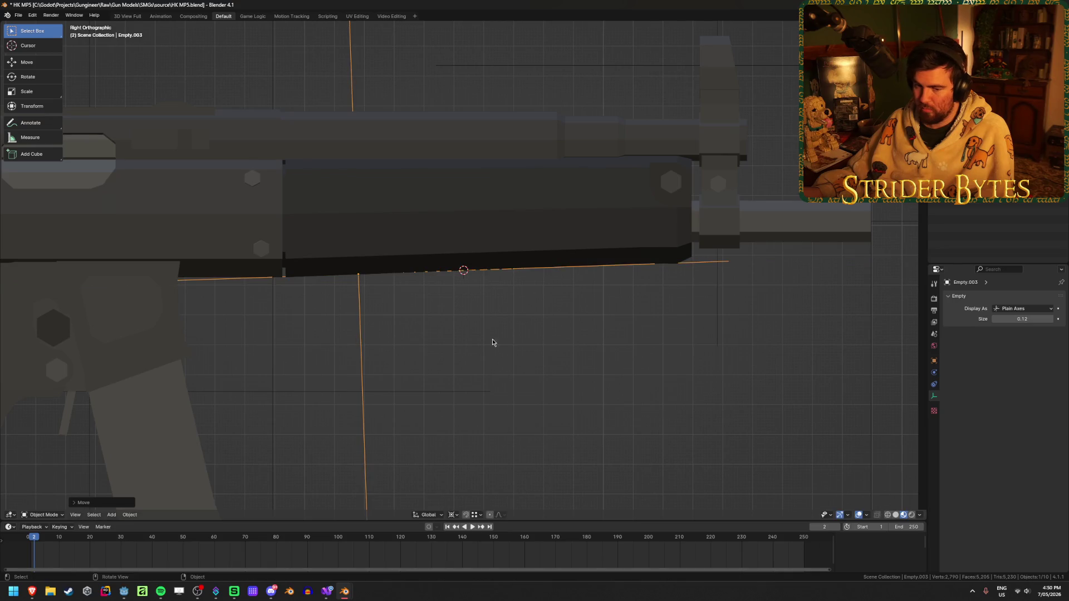
middle_drag(493, 341, 442, 354)
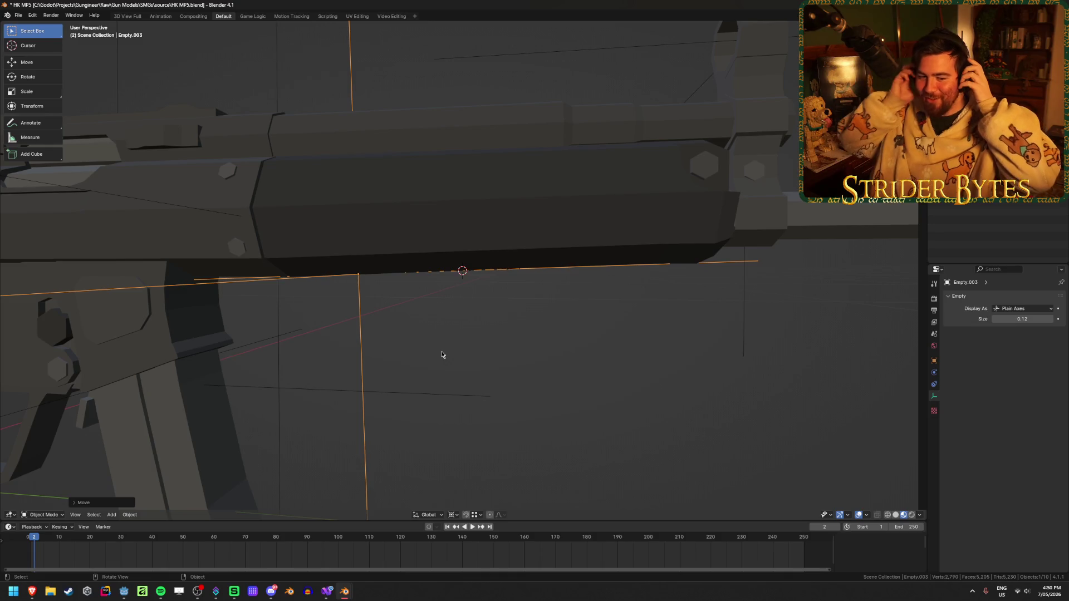
scroll(432, 312, down, 3)
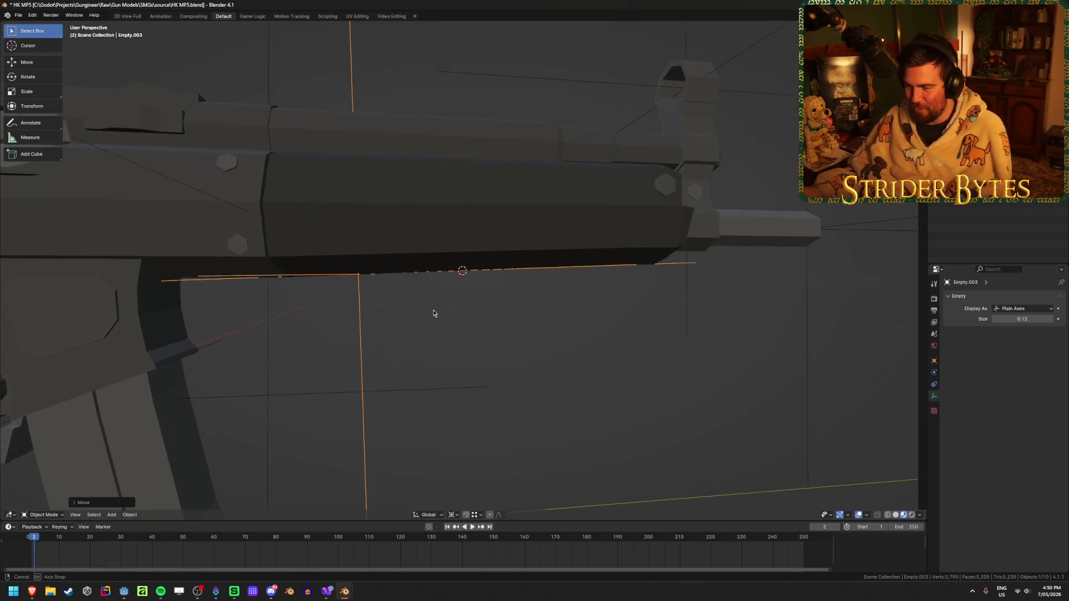
Rename the foregrip empty ForegripAttach, save, and rename the stock empty StockAttach
key(F2)
text(F)
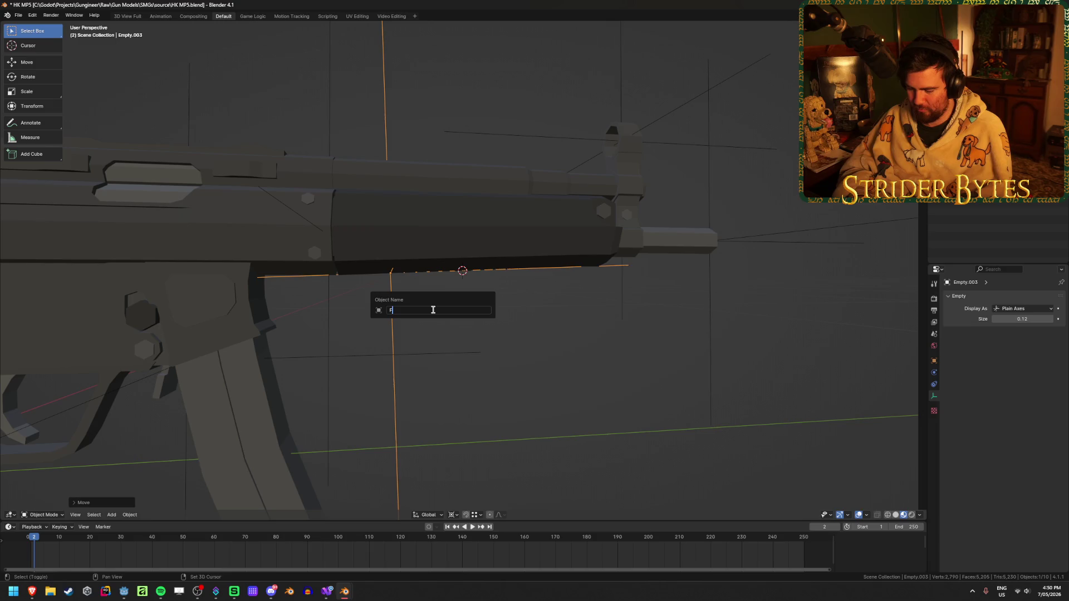
text(oregripA)
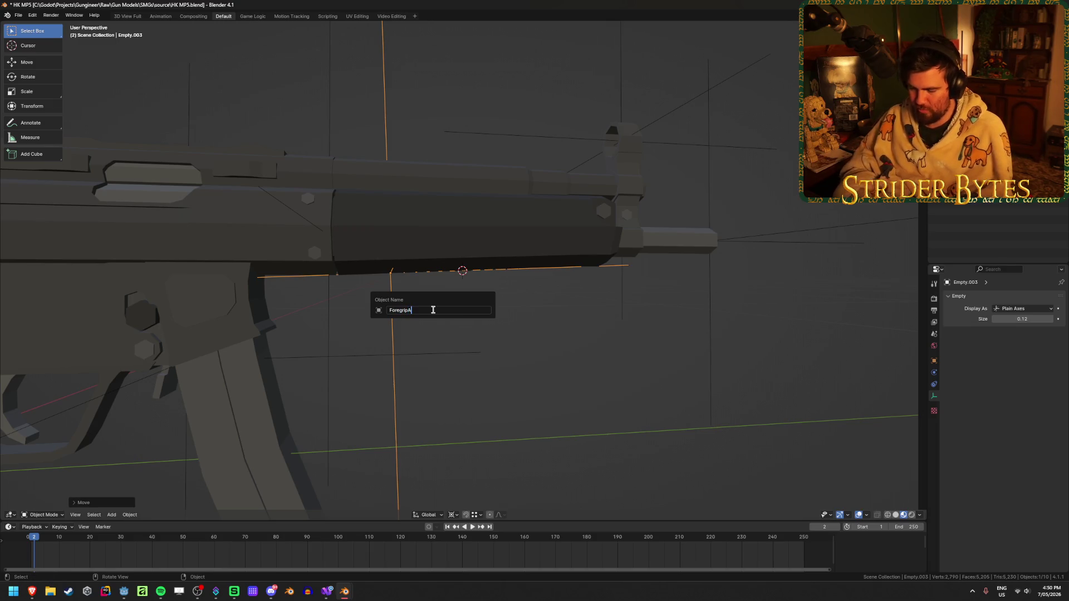
text(ttach)
key(Return)
key(ctrl+s)
middle_drag(434, 310, 472, 334)
click(538, 351)
scroll(539, 348, down, 5)
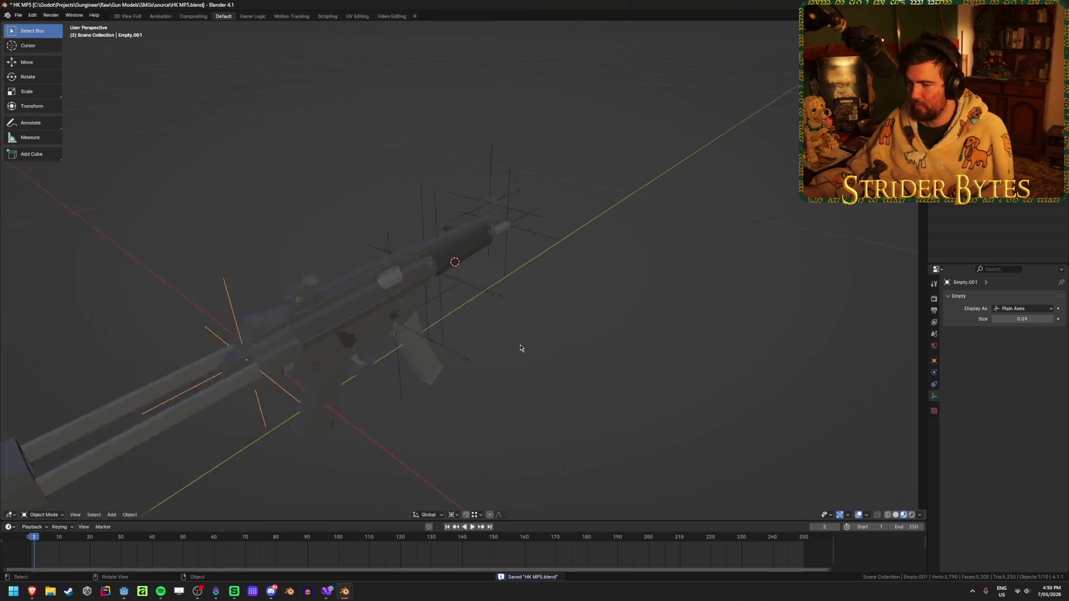
mouse_move(539, 349)
middle_down()
mouse_move(504, 339)
mouse_move(525, 329)
middle_up()
key(F2)
text(Sto)
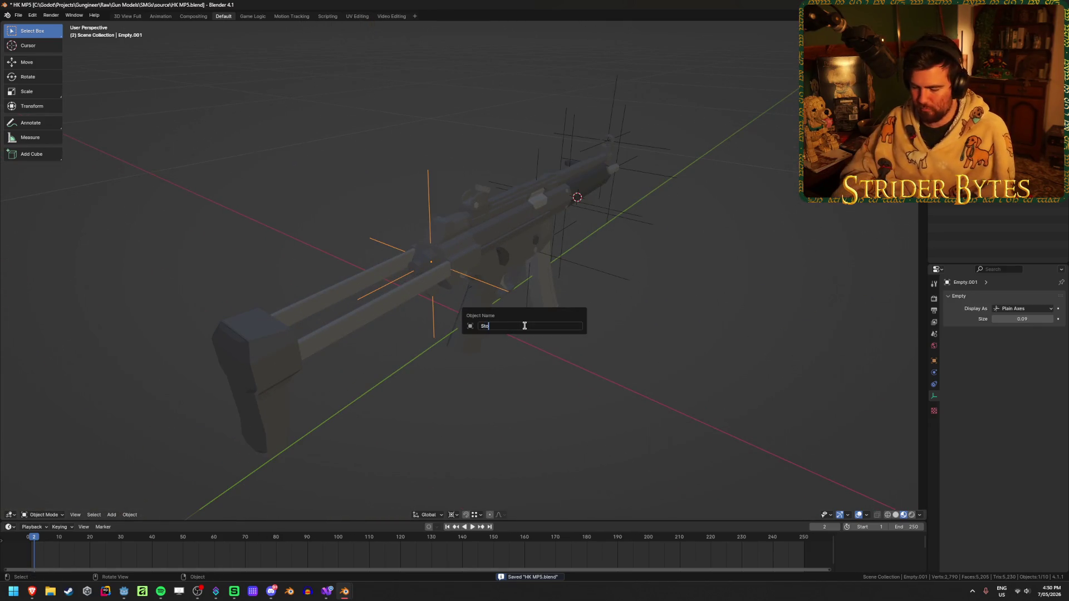
text(ckAttach)
key(Return)
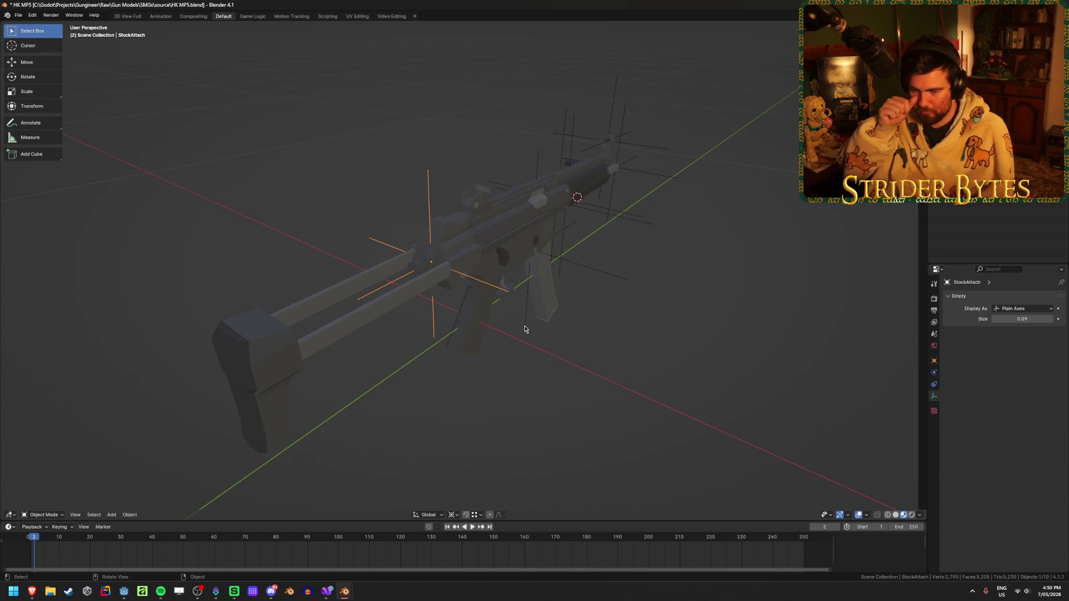
Rename the magazine-well empty MagazineAttach and the handguard empty BarrelAttach
mouse_move(462, 322)
middle_down()
mouse_move(522, 266)
mouse_move(627, 323)
middle_up()
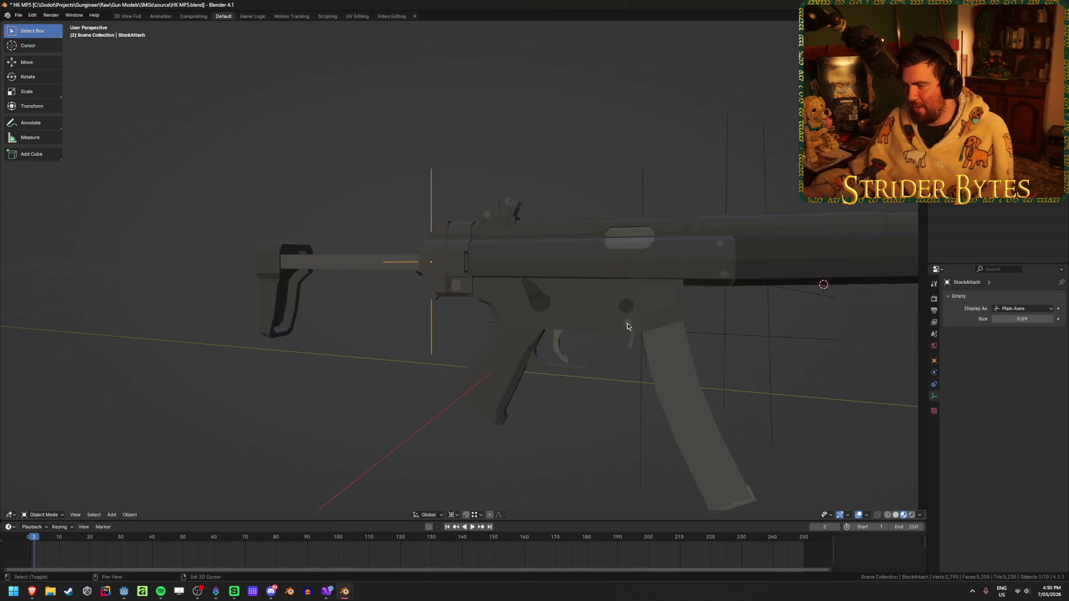
click(643, 396)
middle_drag(644, 398, 539, 386)
key(F2)
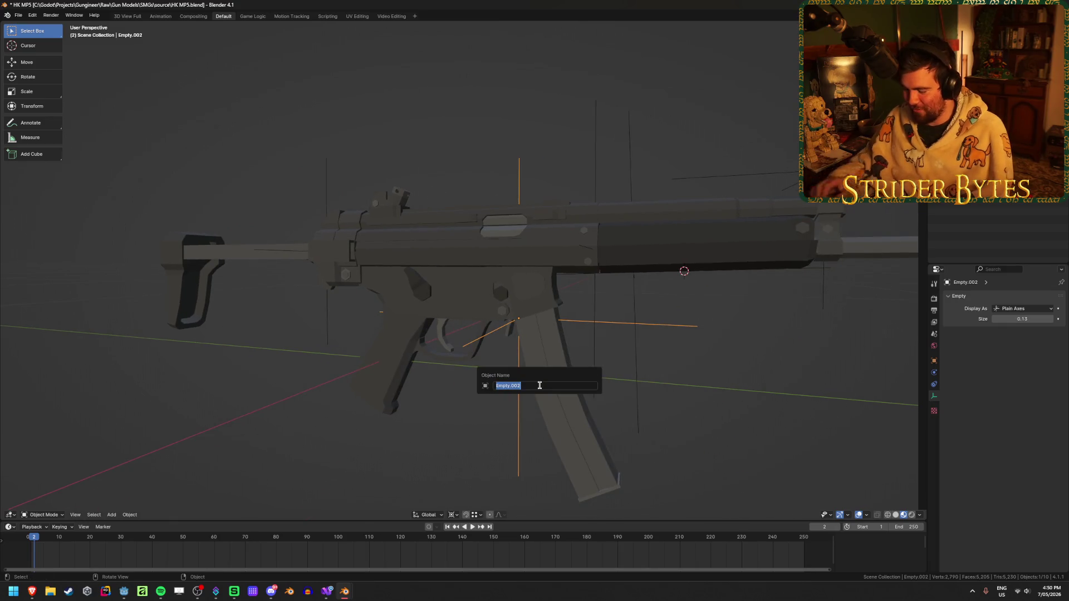
text(MagazineAttach)
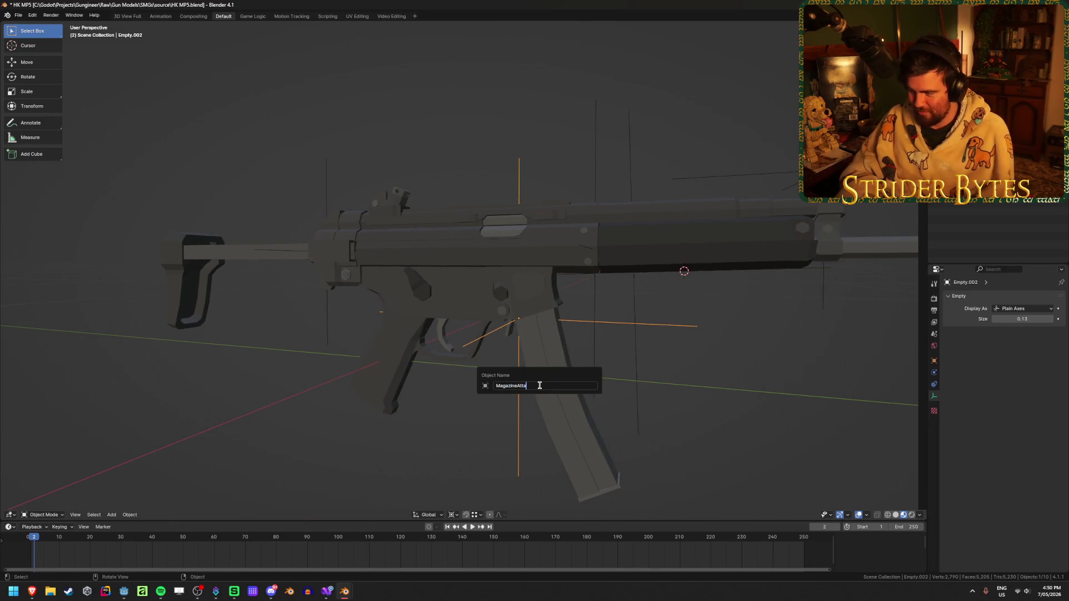
key(Return)
click(595, 296)
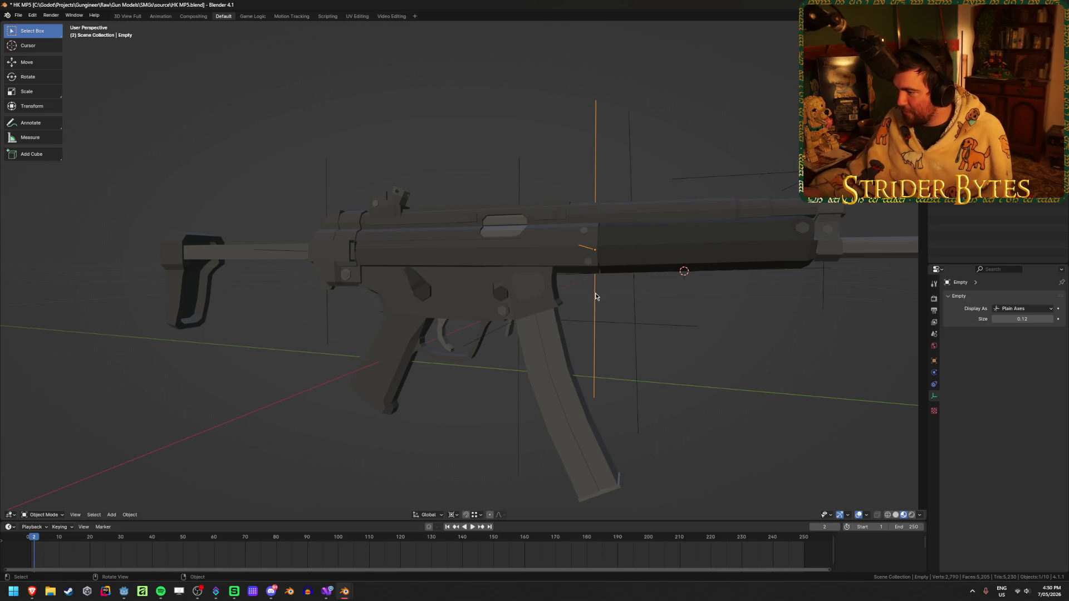
key(F2)
text(Bar)
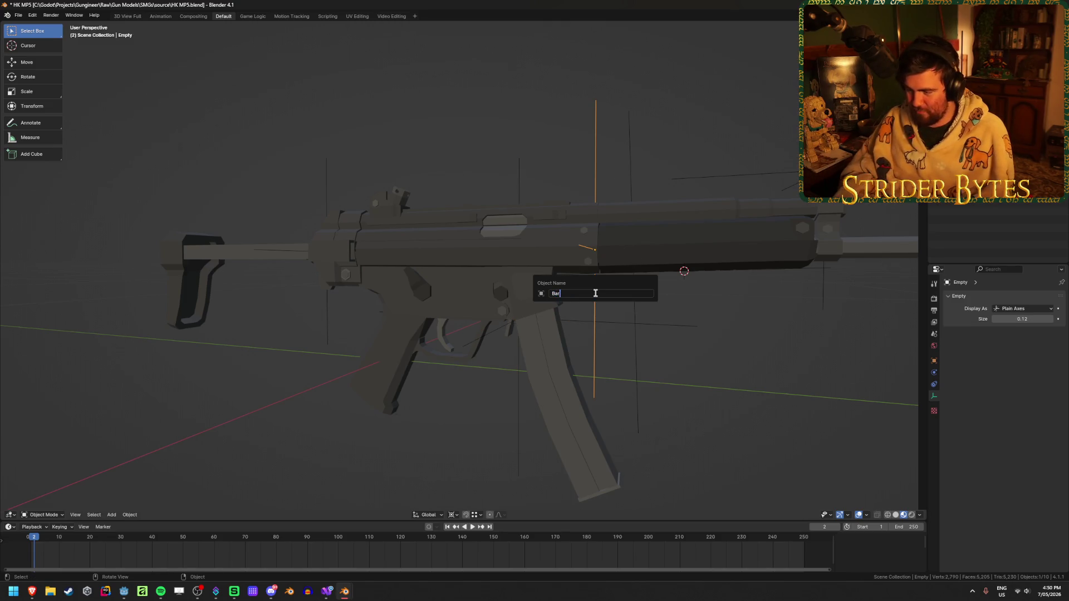
text(relAttach)
key(Return)
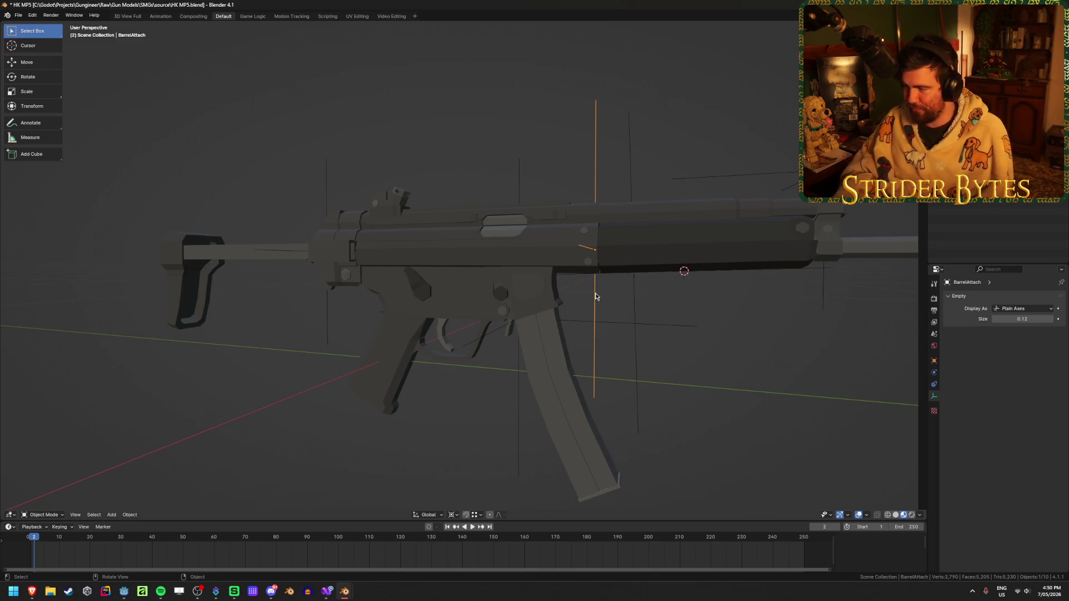
middle_drag(598, 283, 613, 346)
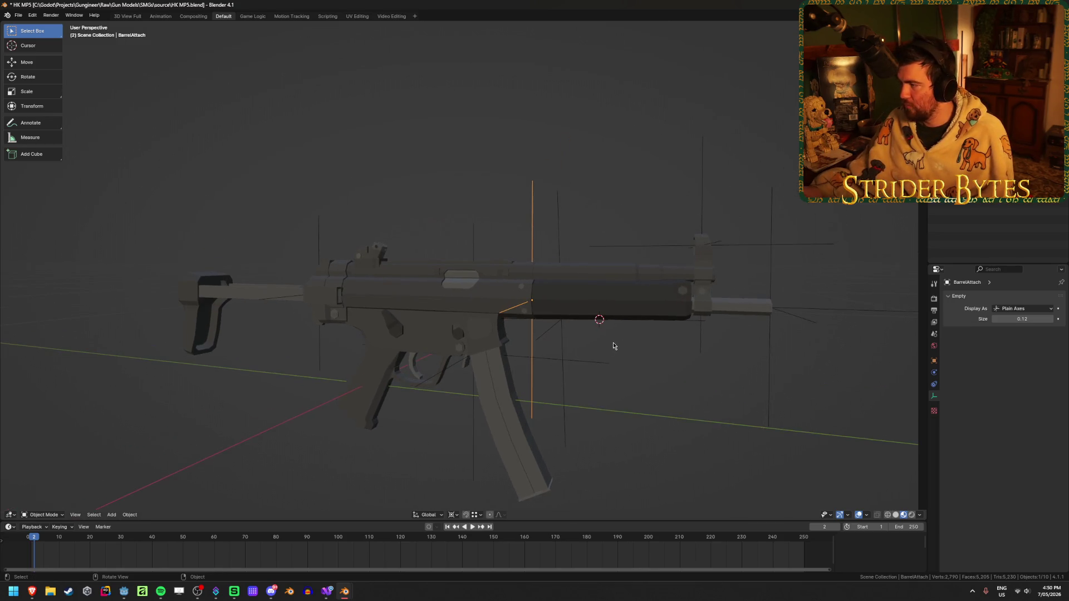
Move BarrelAttach through Collection 1, Receiver, Collection 2 and Collection 4, ending in Collection 5
key(m)
key(1)
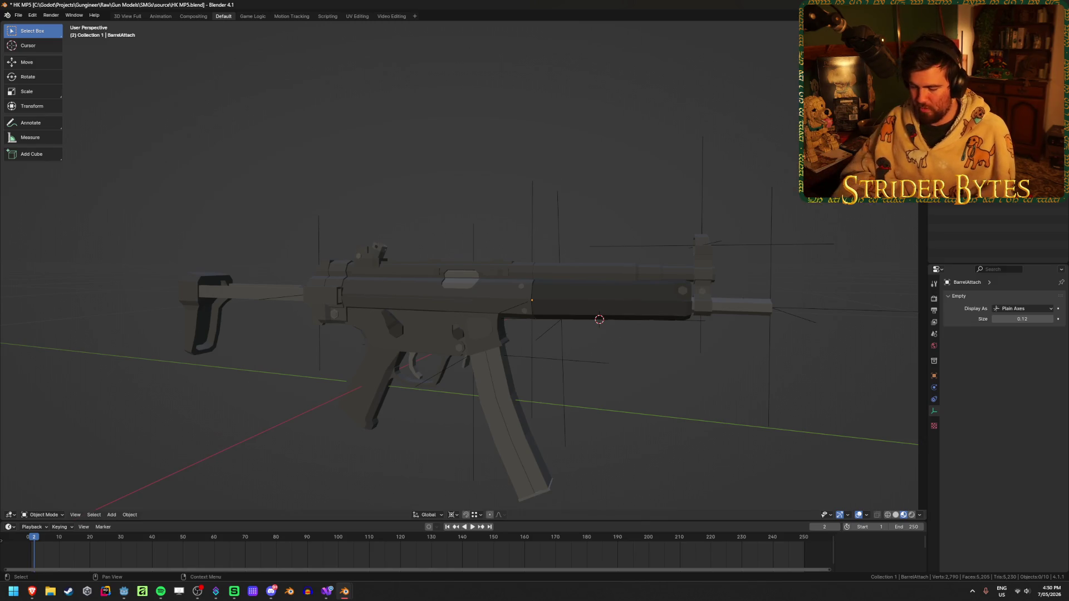
key(m)
key(2)
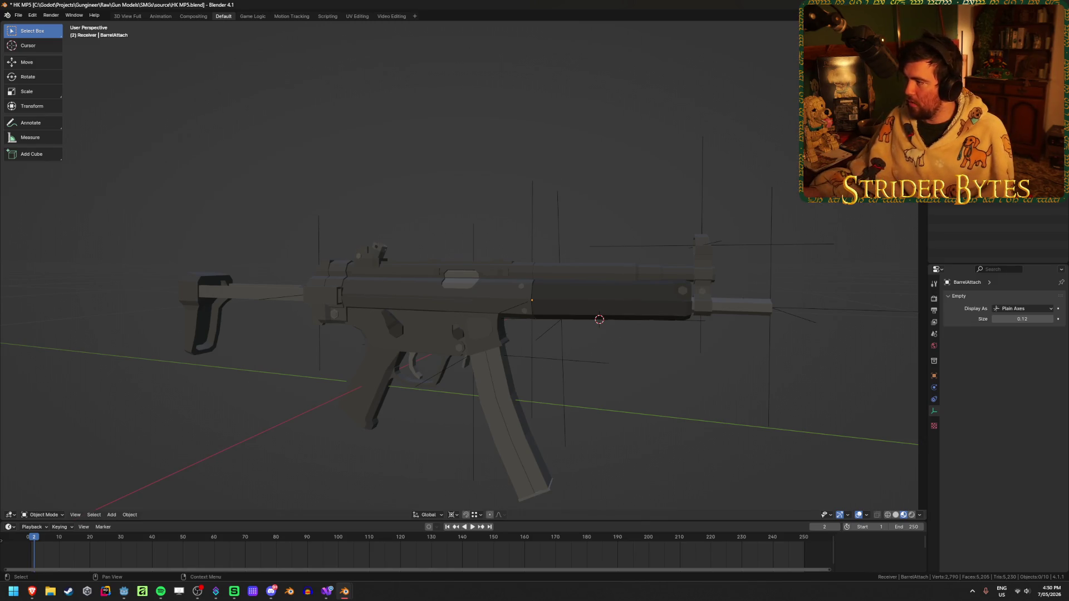
key(m)
key(3)
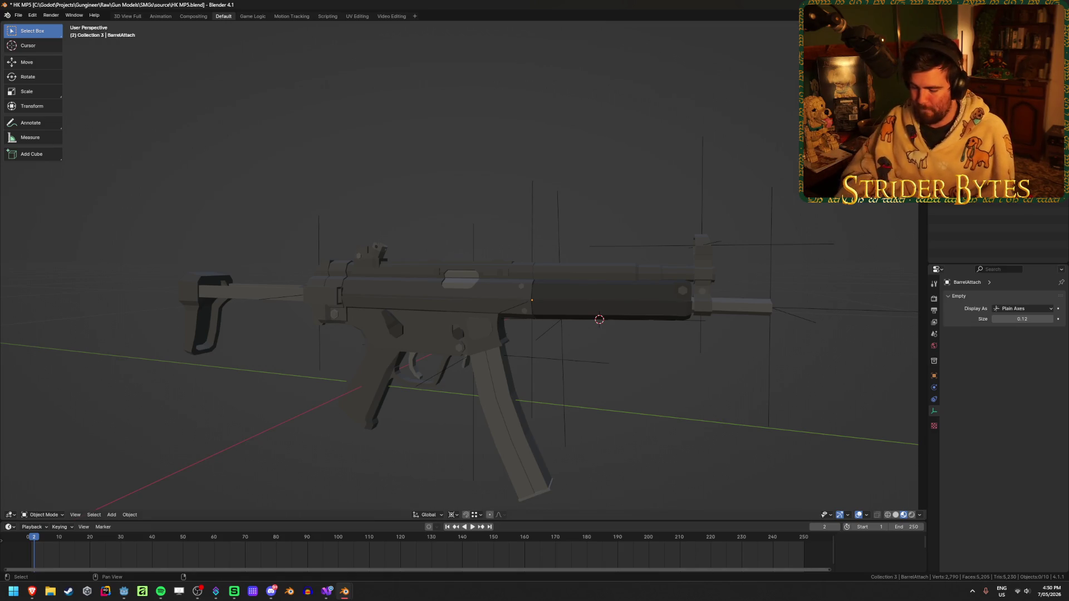
key(m)
key(5)
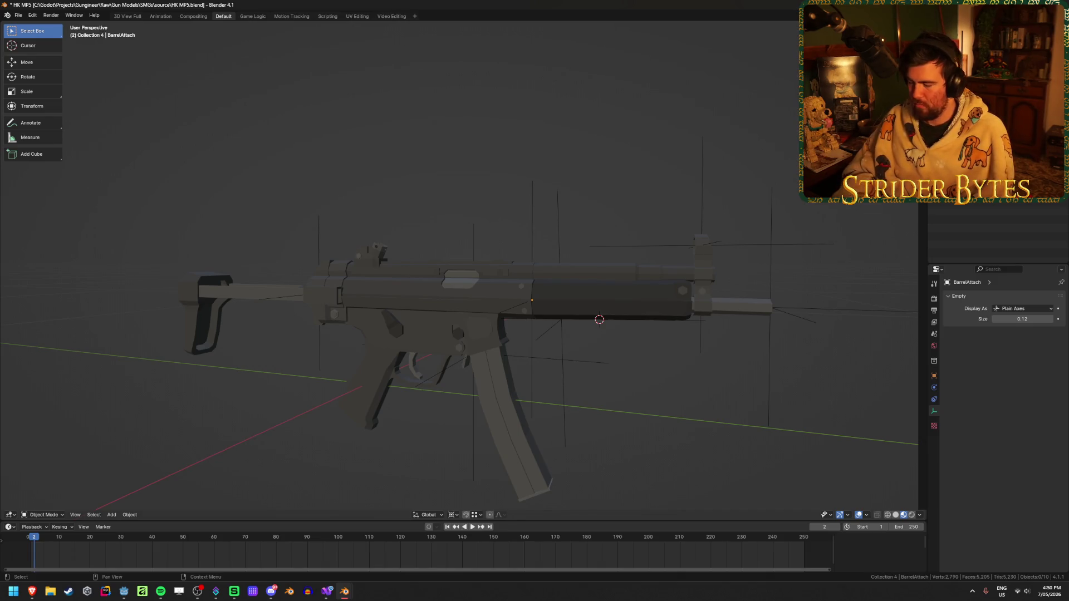
key(m)
key(6)
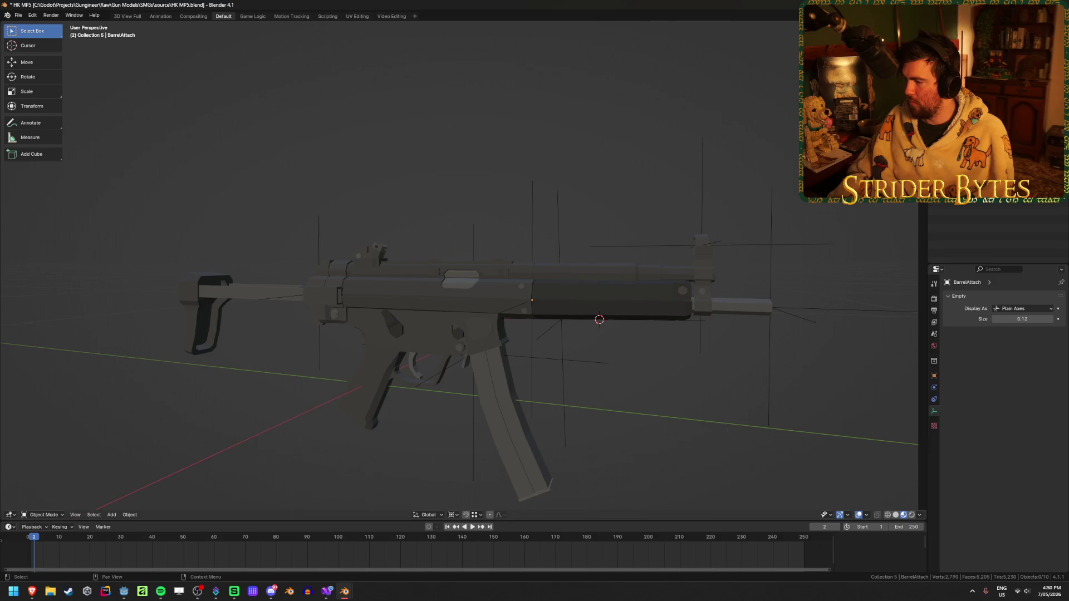
Rename the receiver and grip piece MP5_Receiver
middle_drag(737, 184, 529, 205)
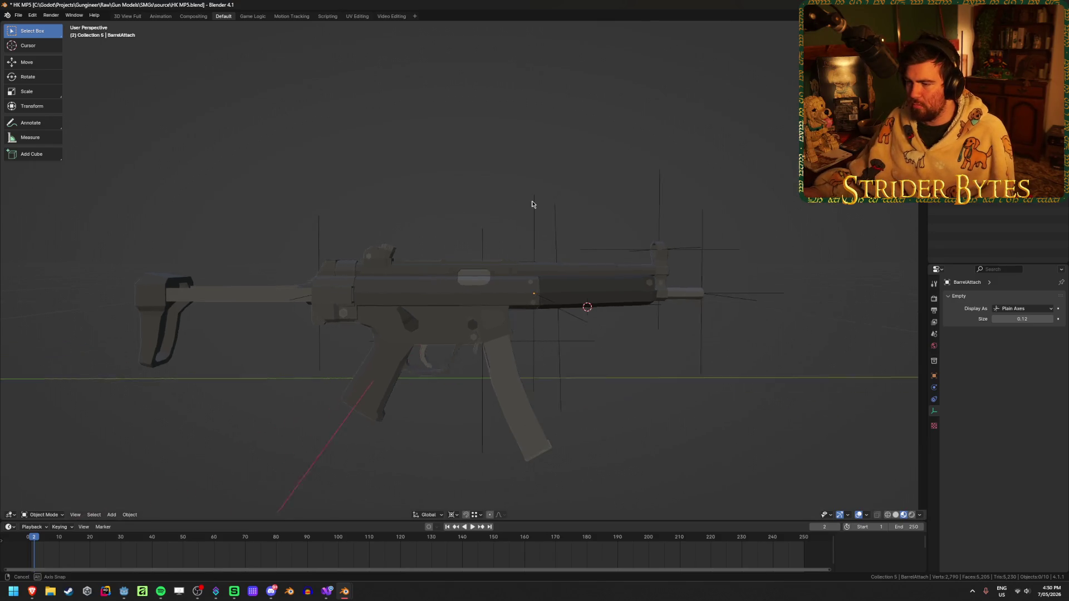
click(642, 299)
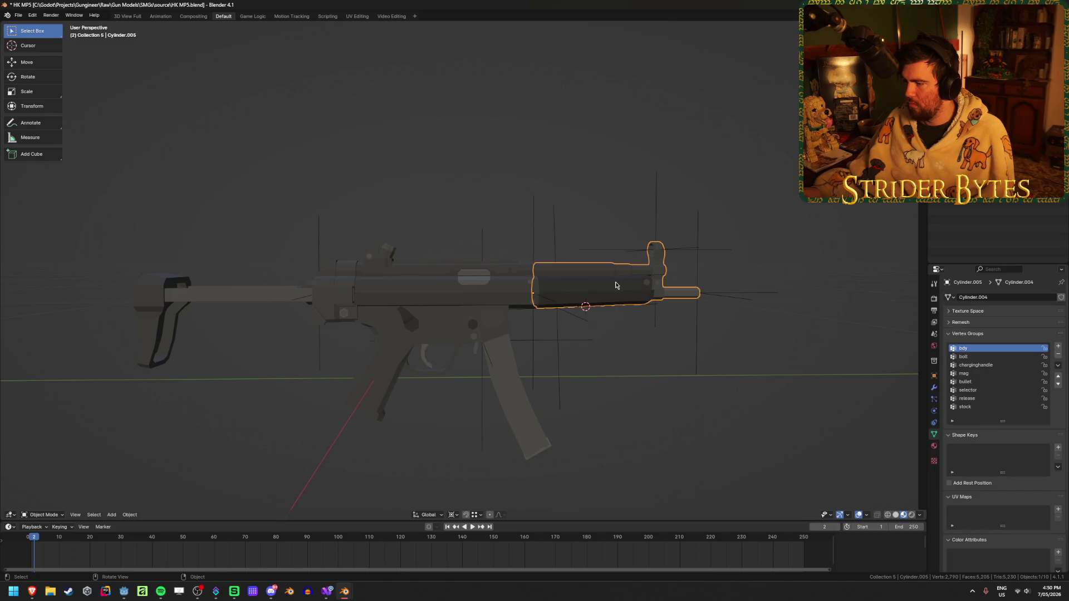
click(470, 330)
click(524, 401)
click(251, 293)
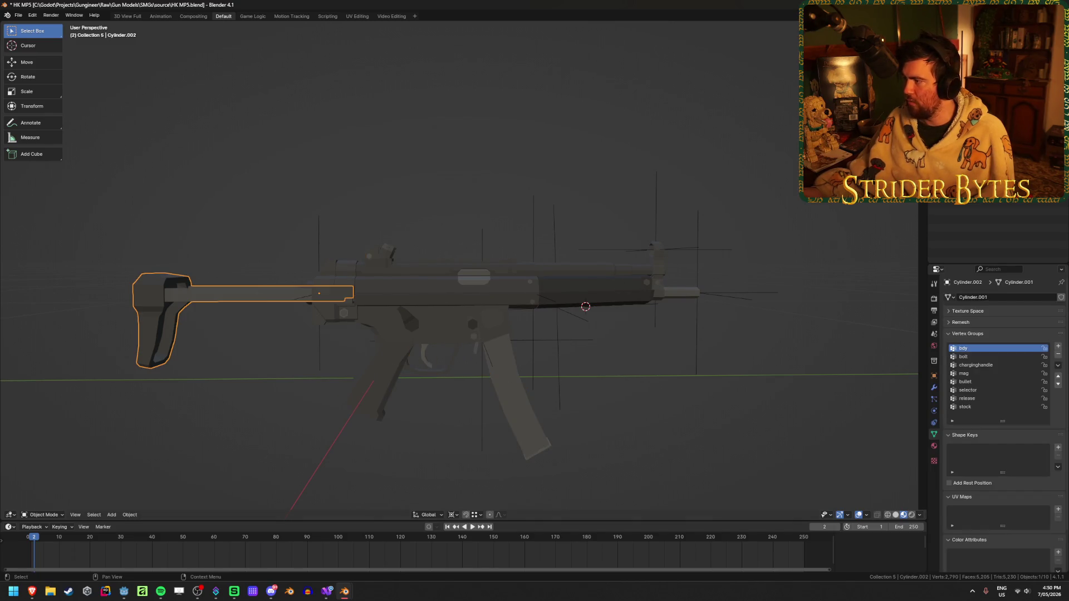
key(m)
key(1)
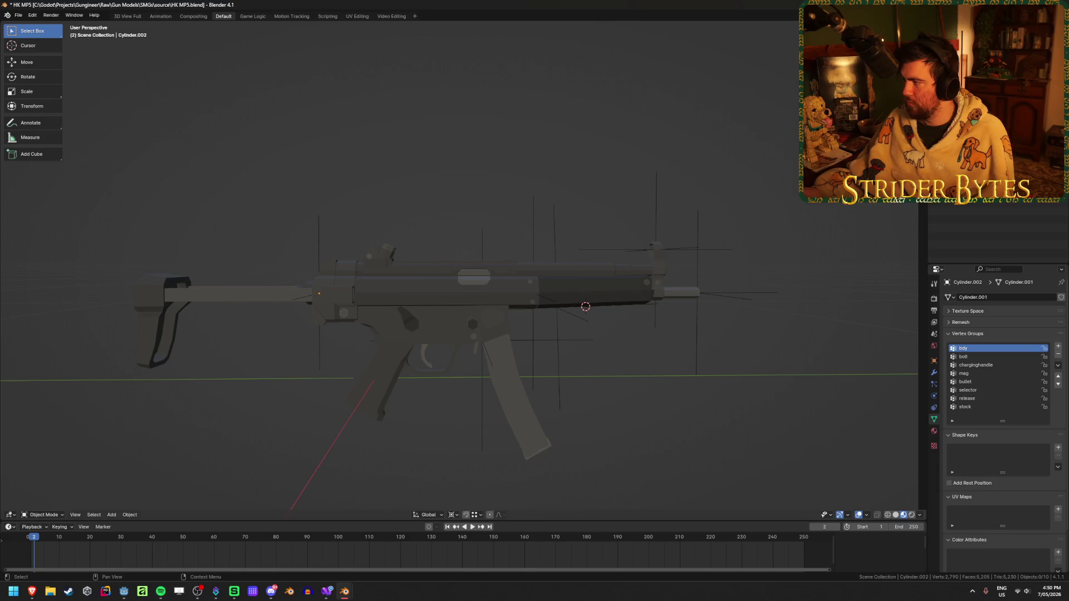
click(440, 334)
key(F2)
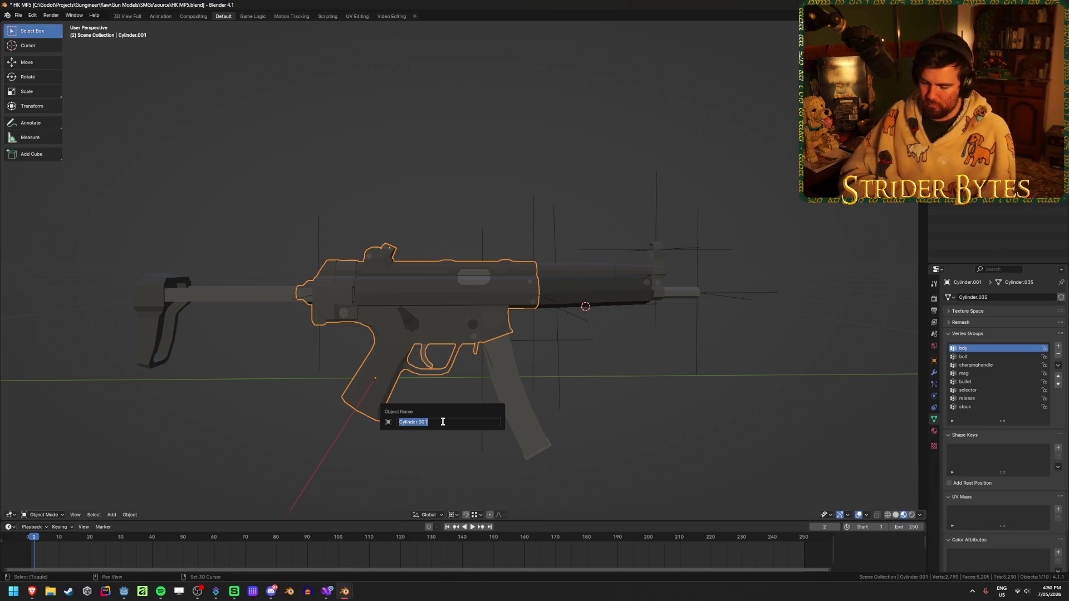
text(MP5)
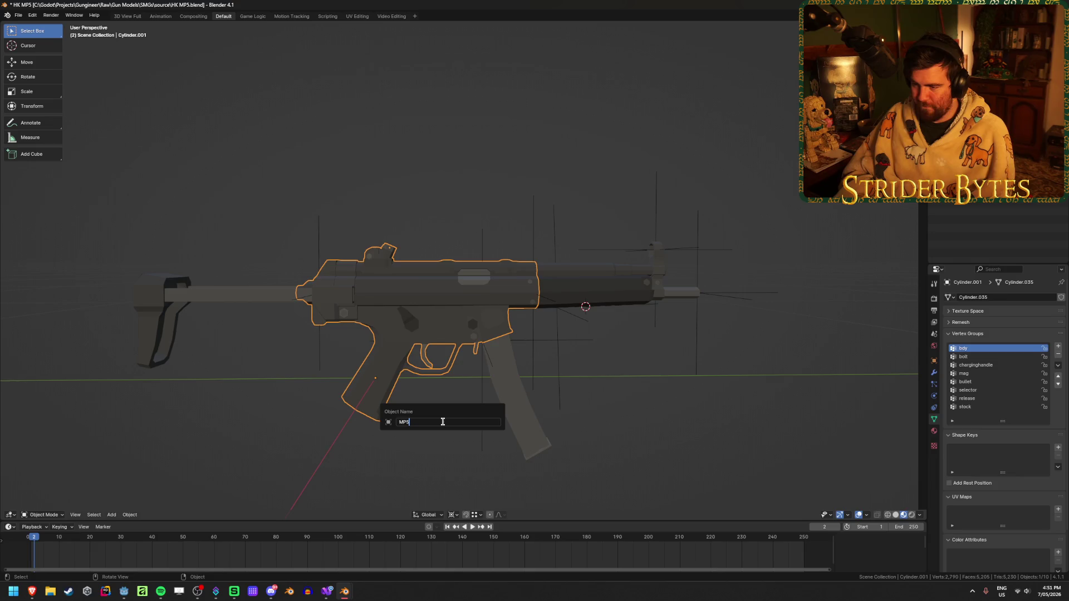
text(_Receiver)
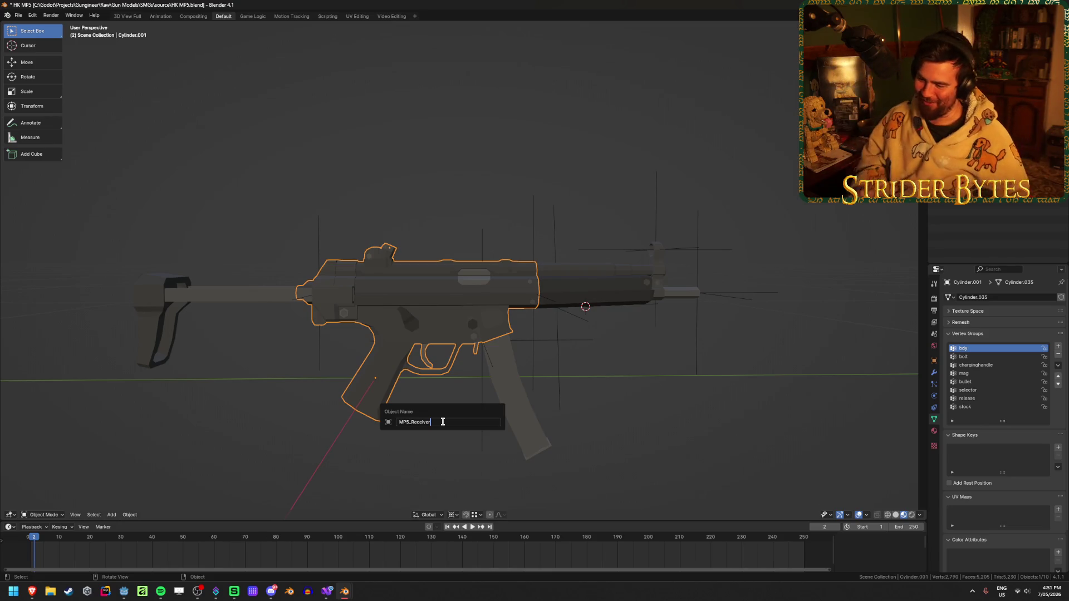
key(Return)
Rename the handguard piece MP5_Barrel and the stock MP5_Stock
click(617, 273)
key(F2)
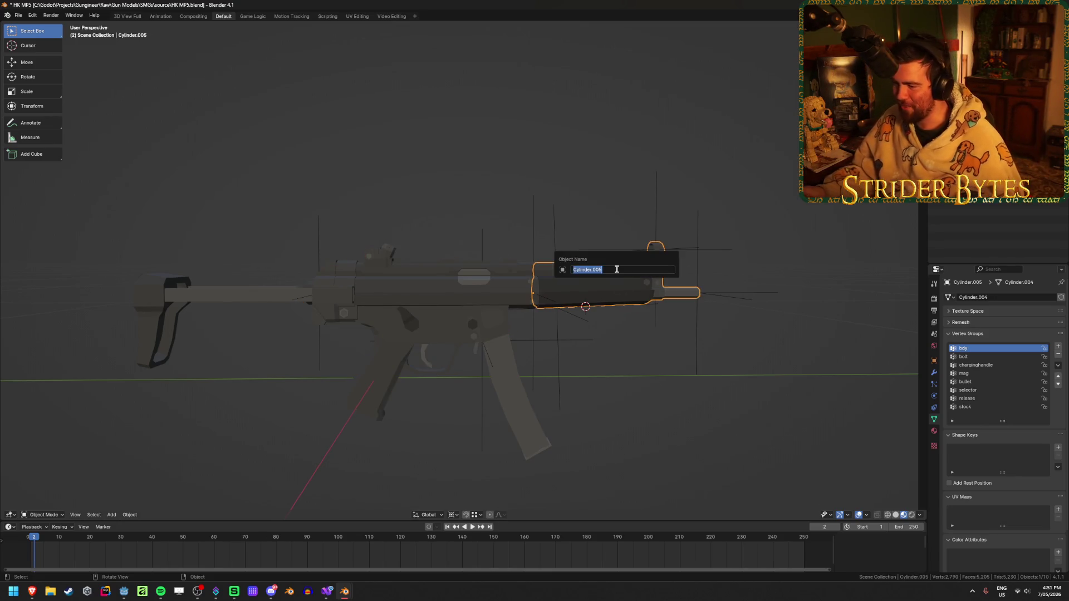
text(MP5_B)
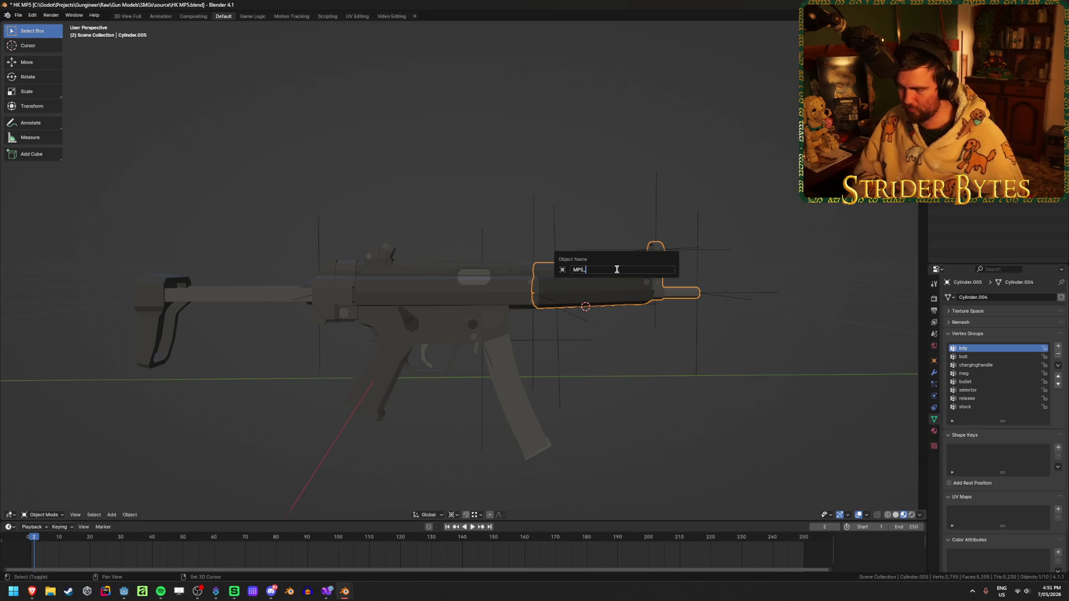
text(arrel)
key(Return)
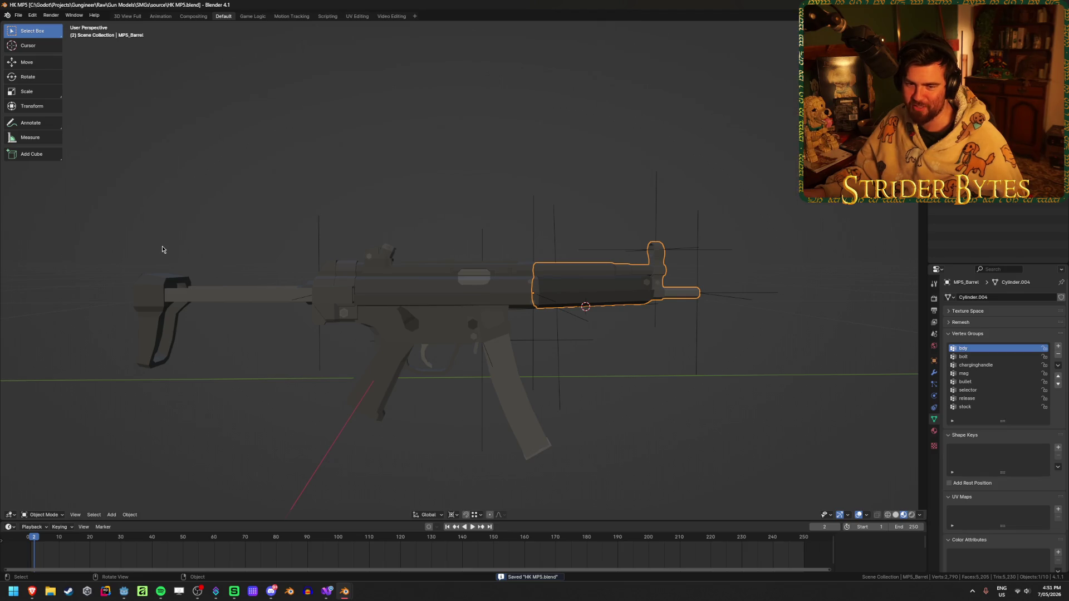
click(155, 287)
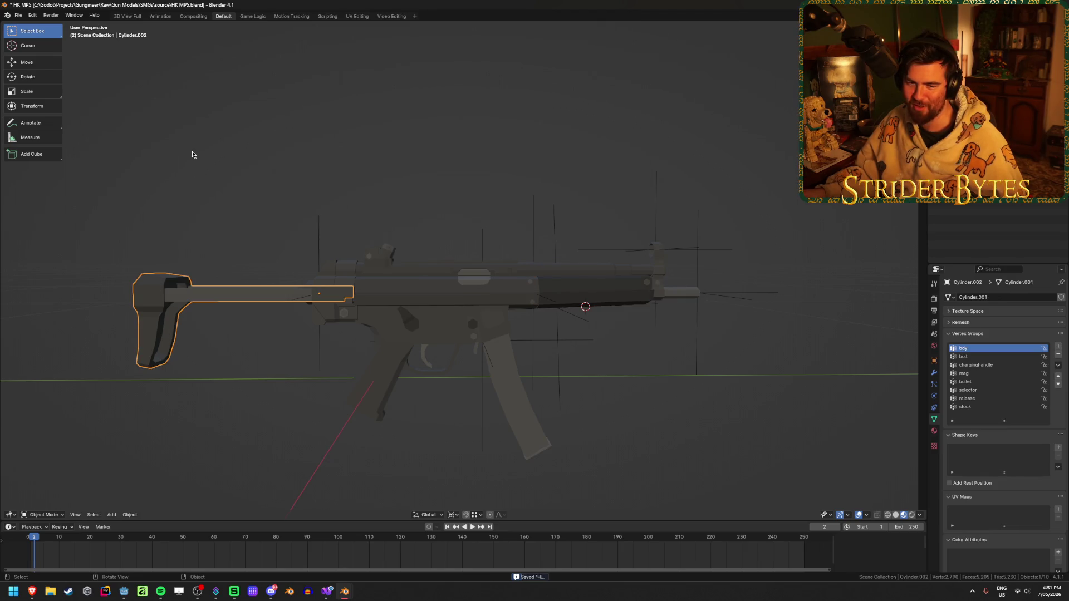
key(F2)
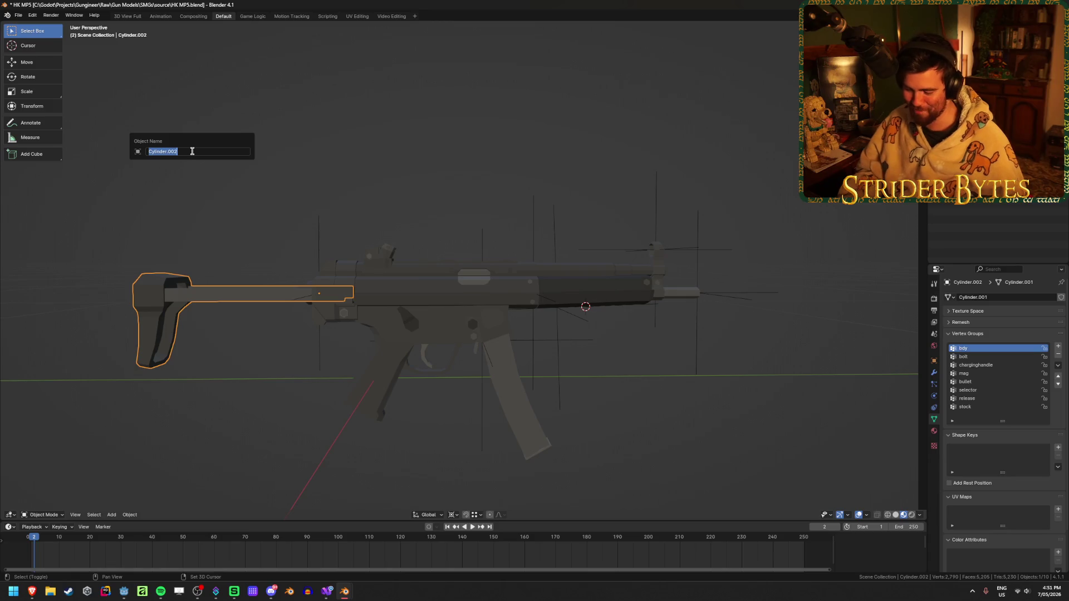
text(MP5_Stock)
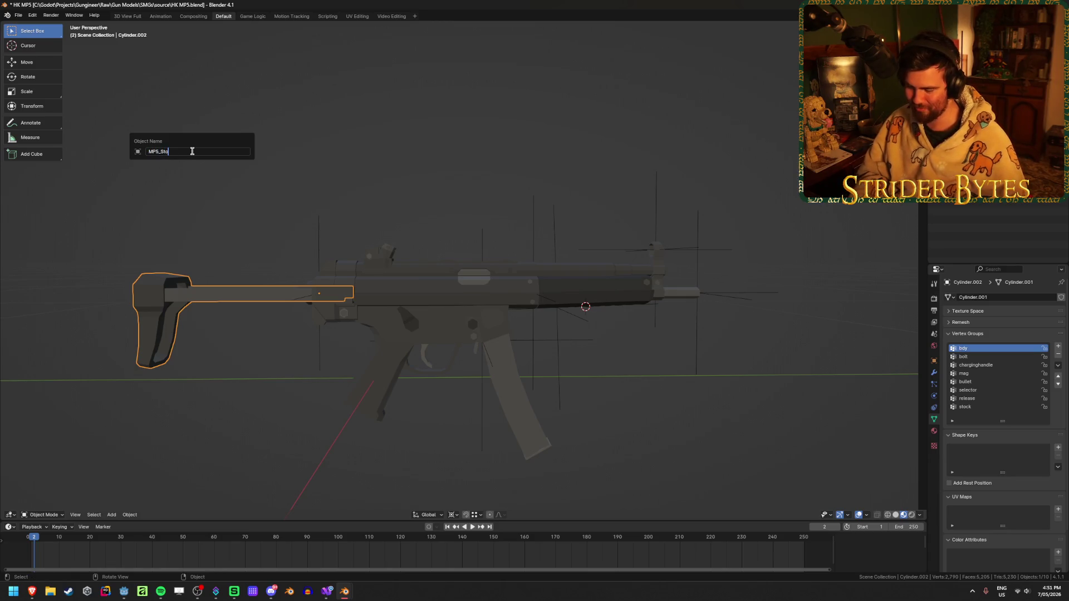
key(Return)
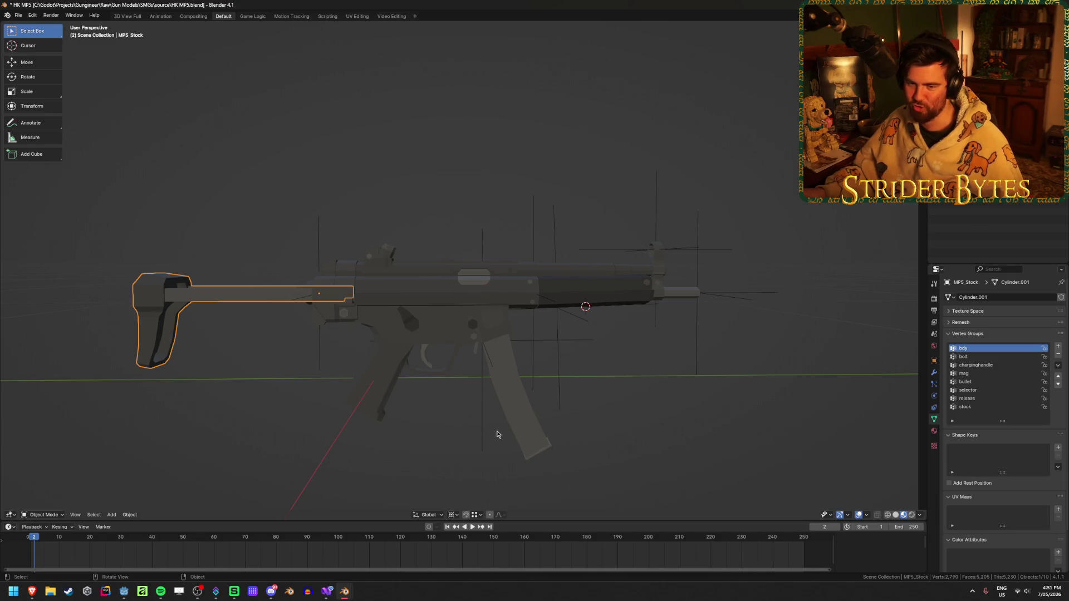
Rename the magazine MP5_Magazine, then reselect the stock
click(526, 423)
key(F2)
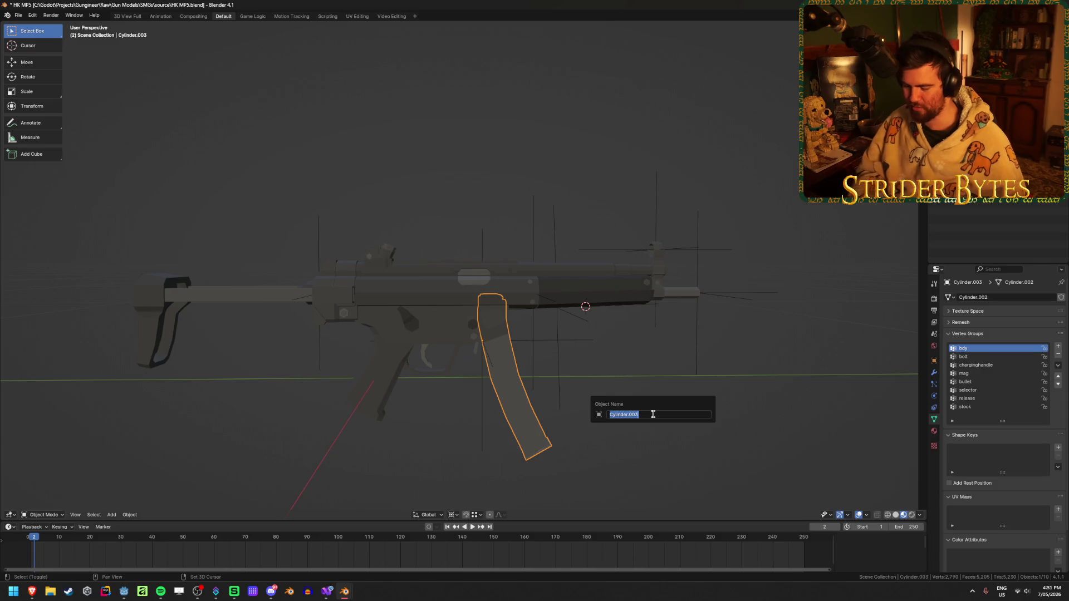
text(MP5_Ma)
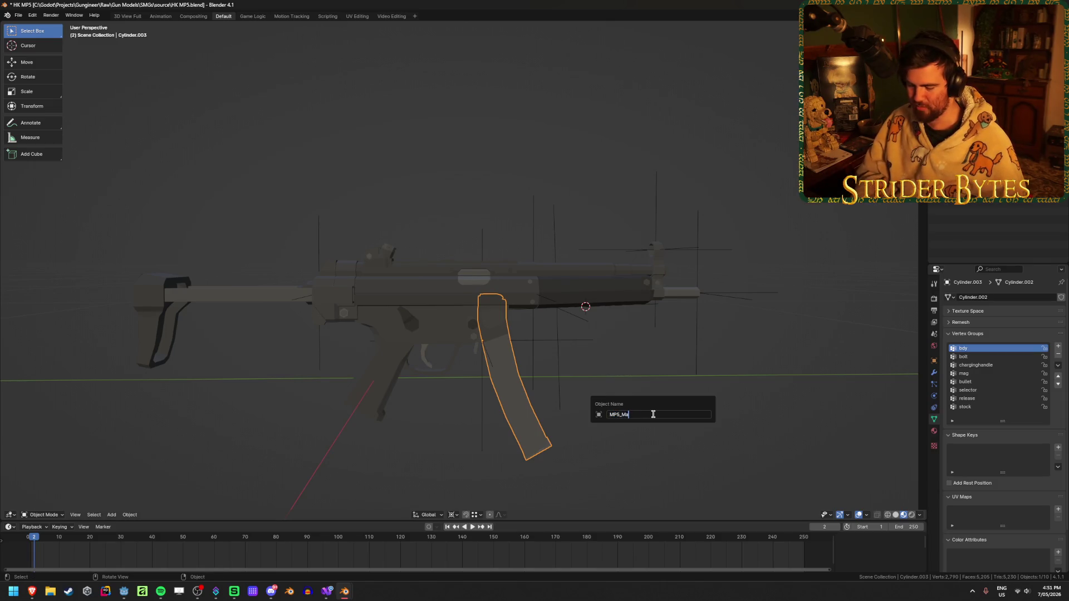
text(gazine)
key(Return)
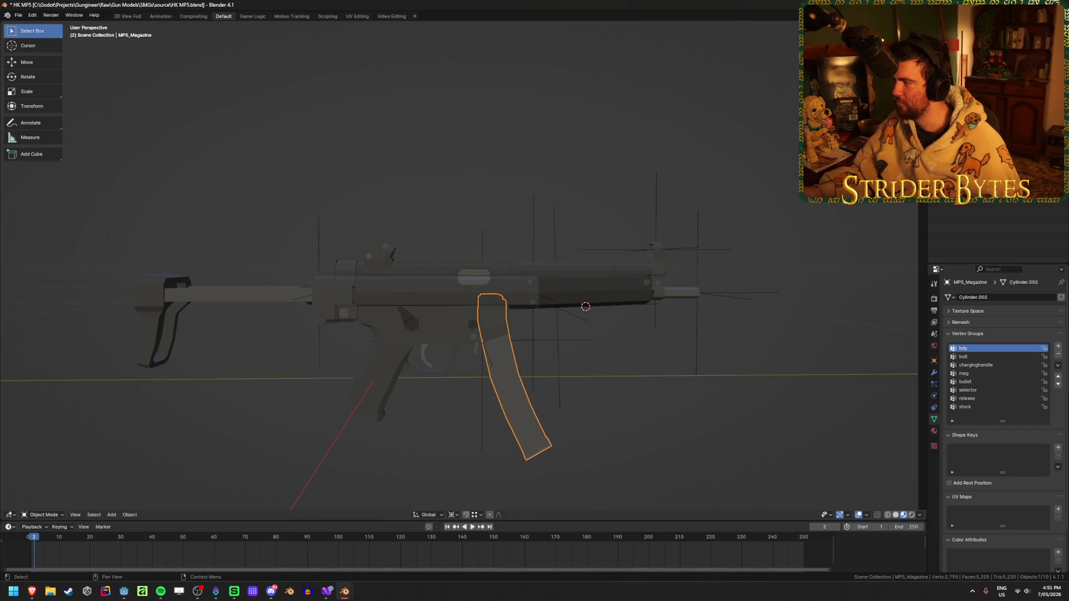
click(161, 323)
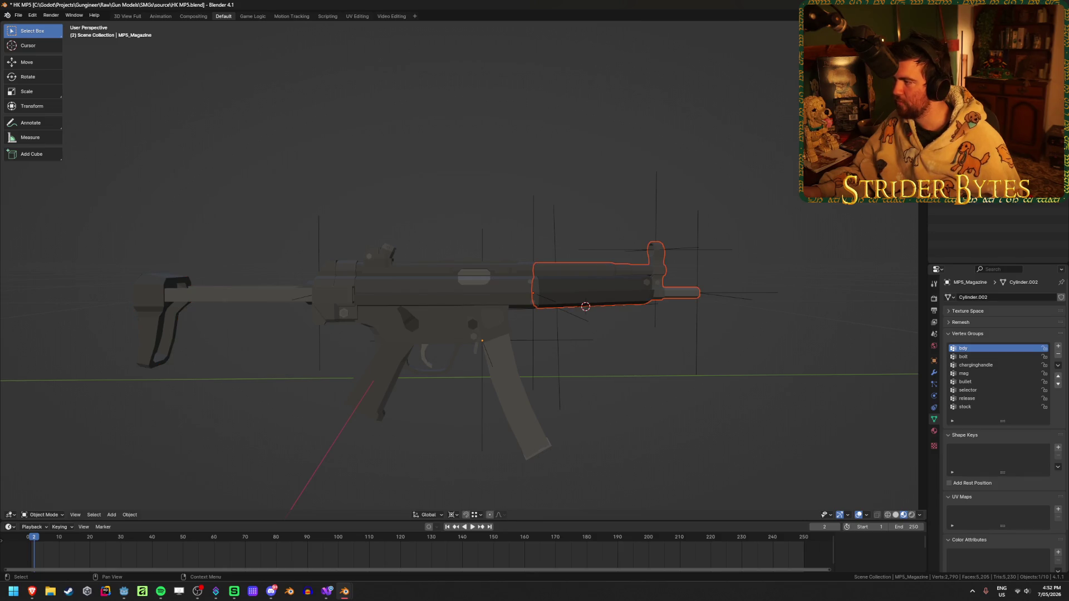
key(ctrl+s)
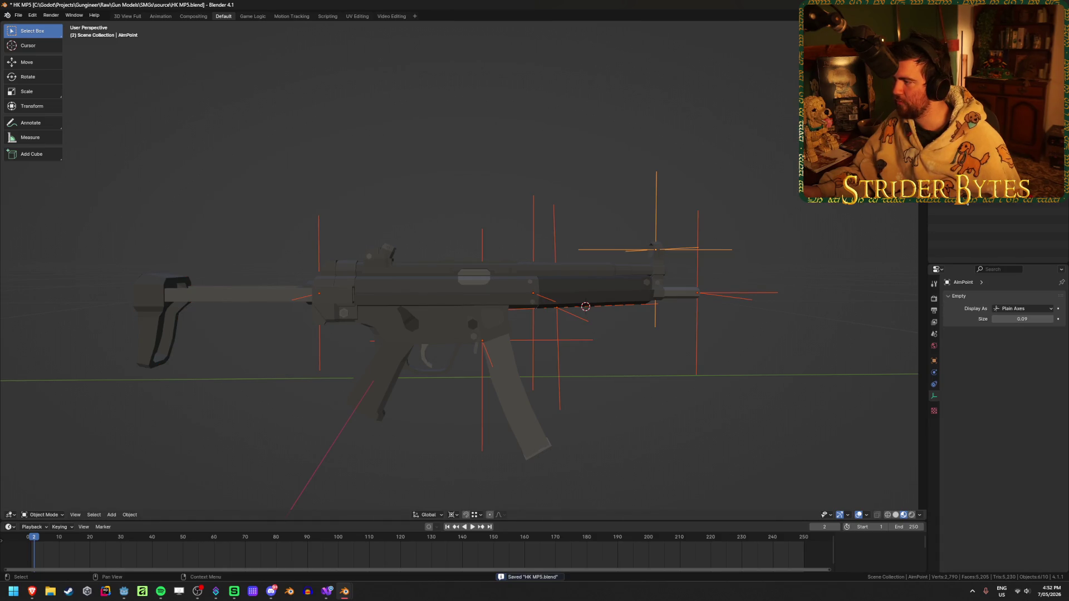
click(651, 247)
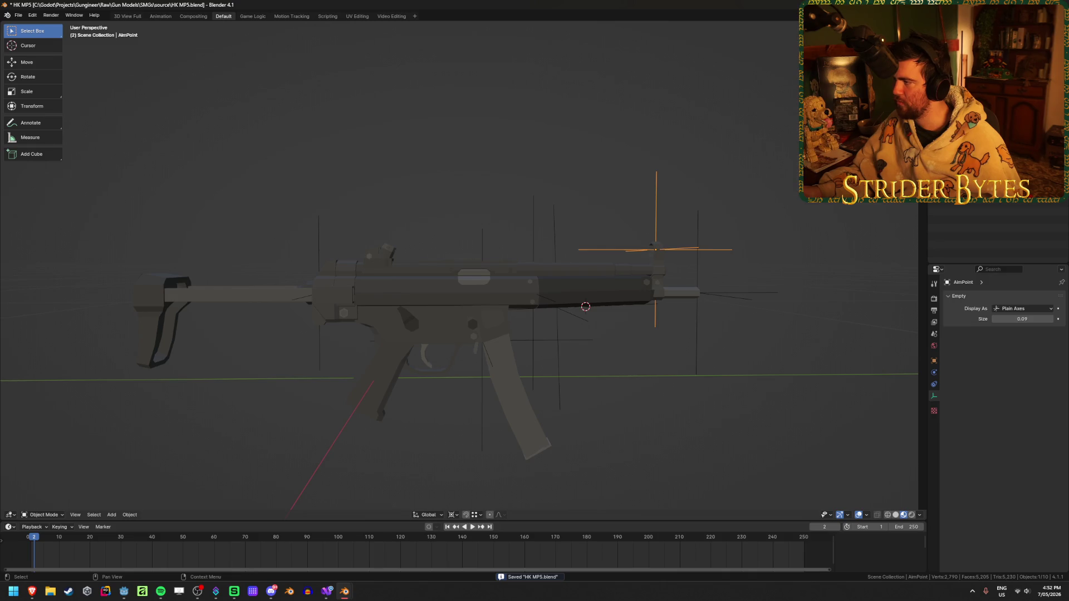
click(534, 294)
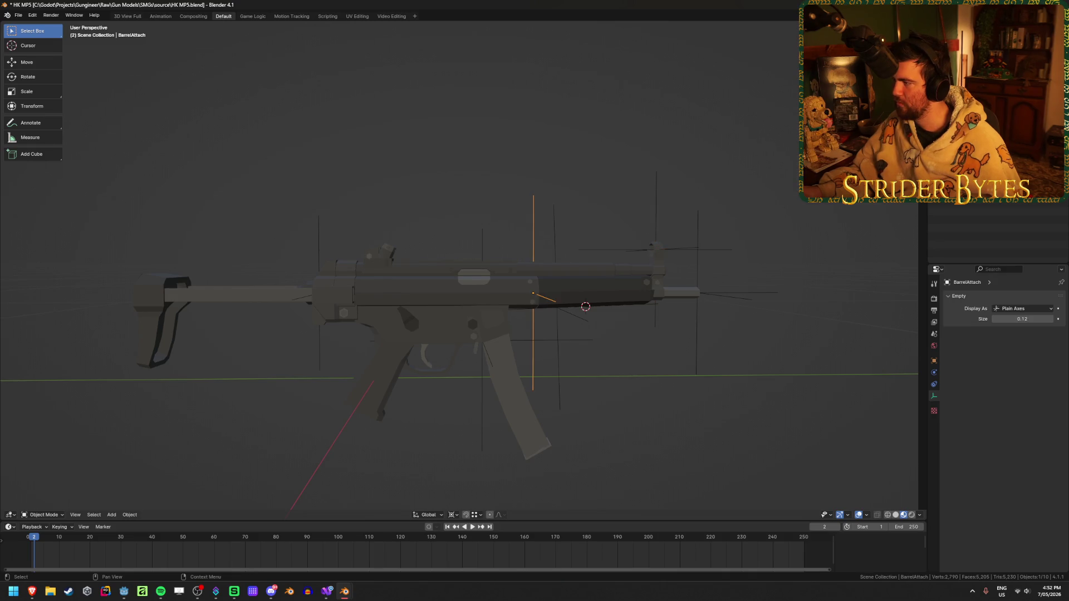
click(556, 307)
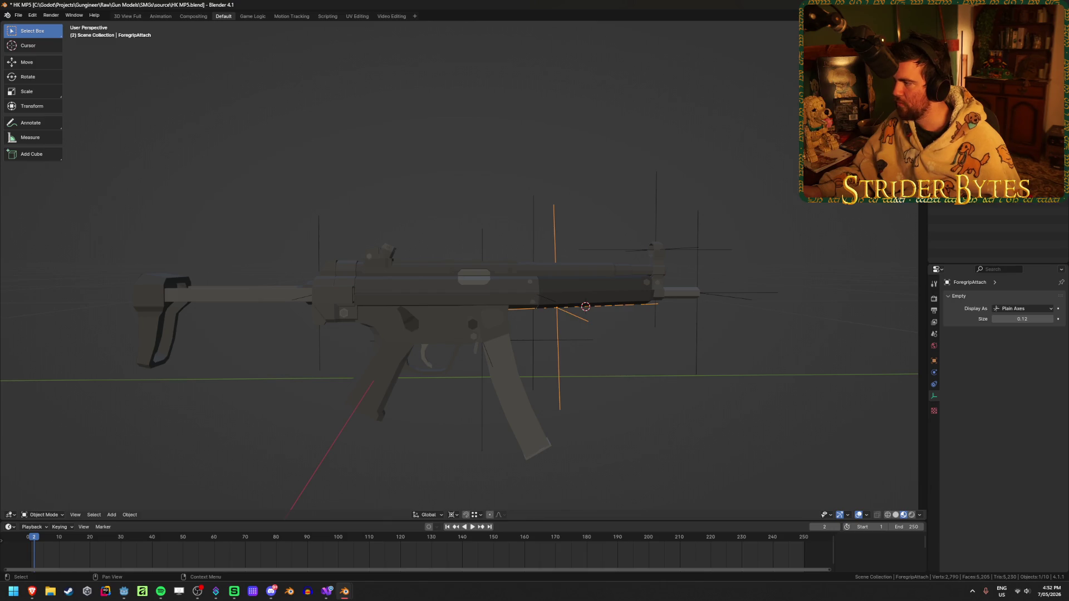
click(698, 293)
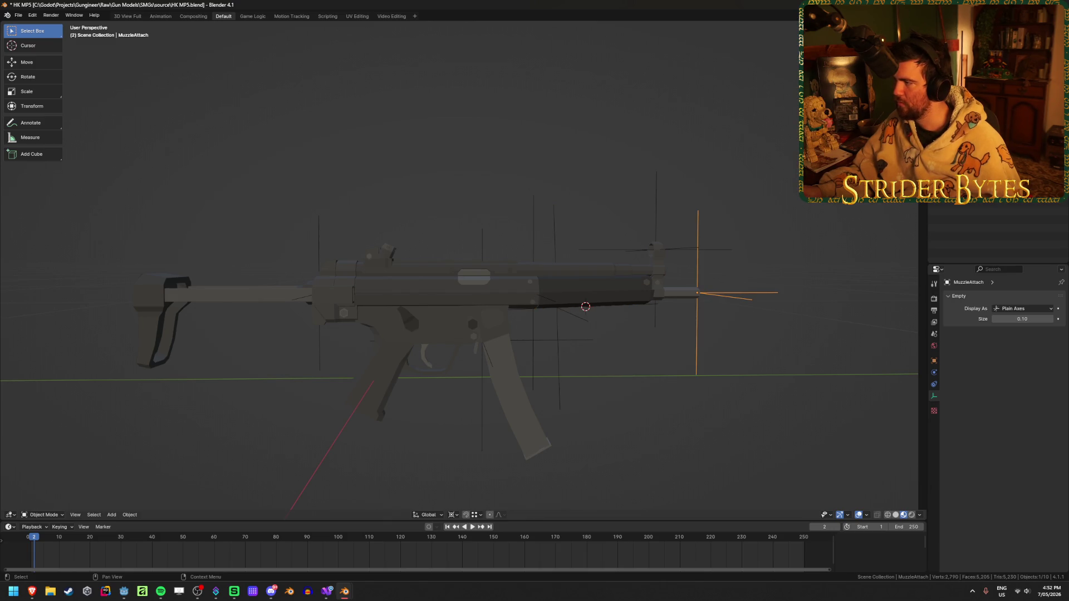
key(ctrl+z)
key(ctrl+z)
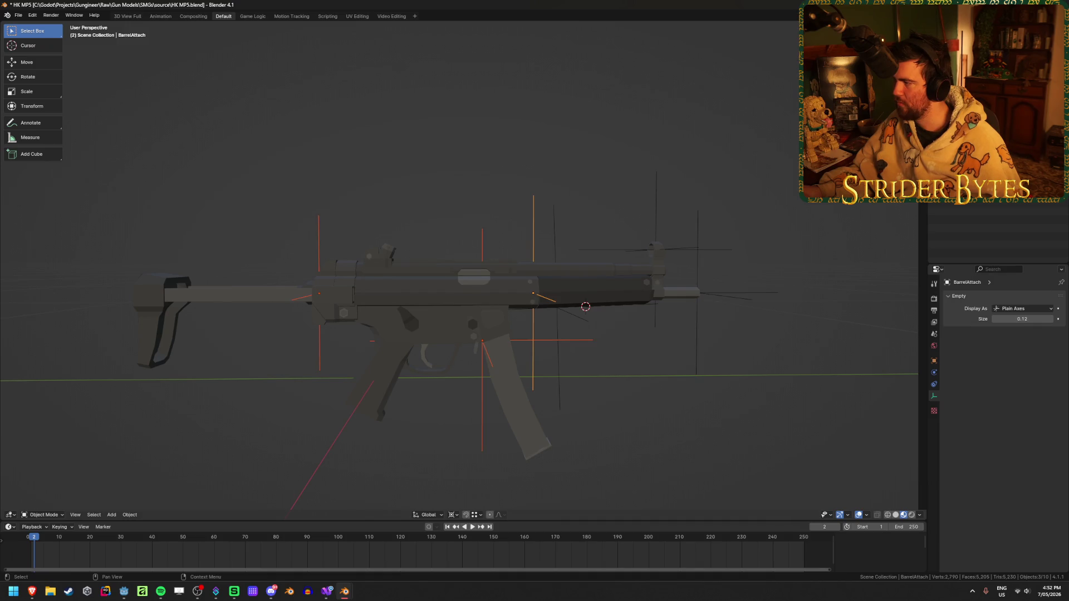
key(ctrl+s)
click(326, 175)
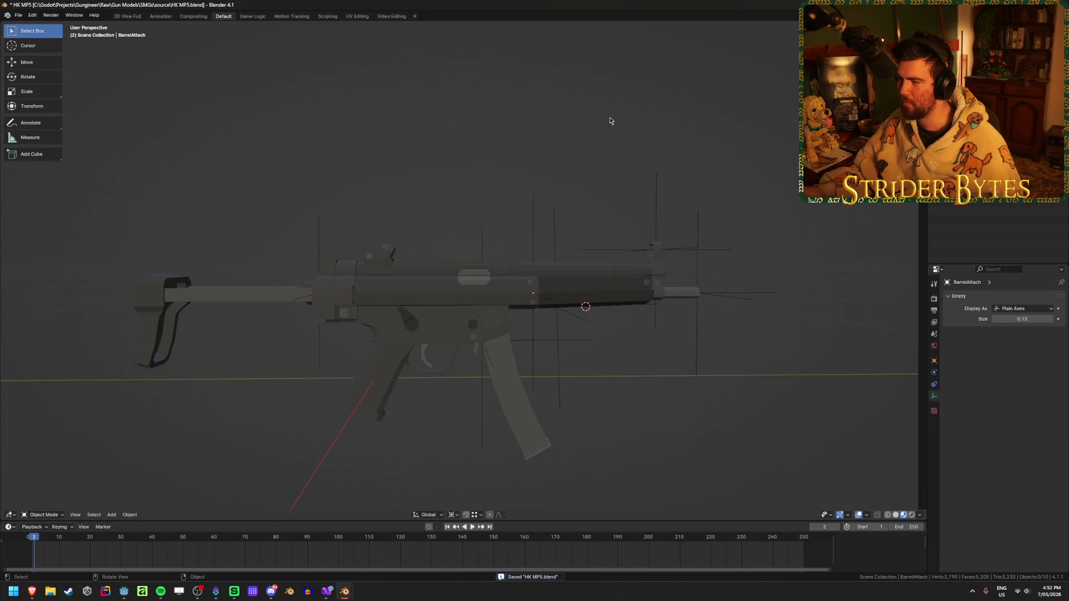
mouse_move(611, 119)
middle_down()
mouse_move(580, 136)
mouse_move(387, 165)
mouse_move(587, 174)
mouse_move(567, 175)
mouse_move(680, 202)
mouse_move(582, 193)
mouse_move(619, 140)
middle_up()
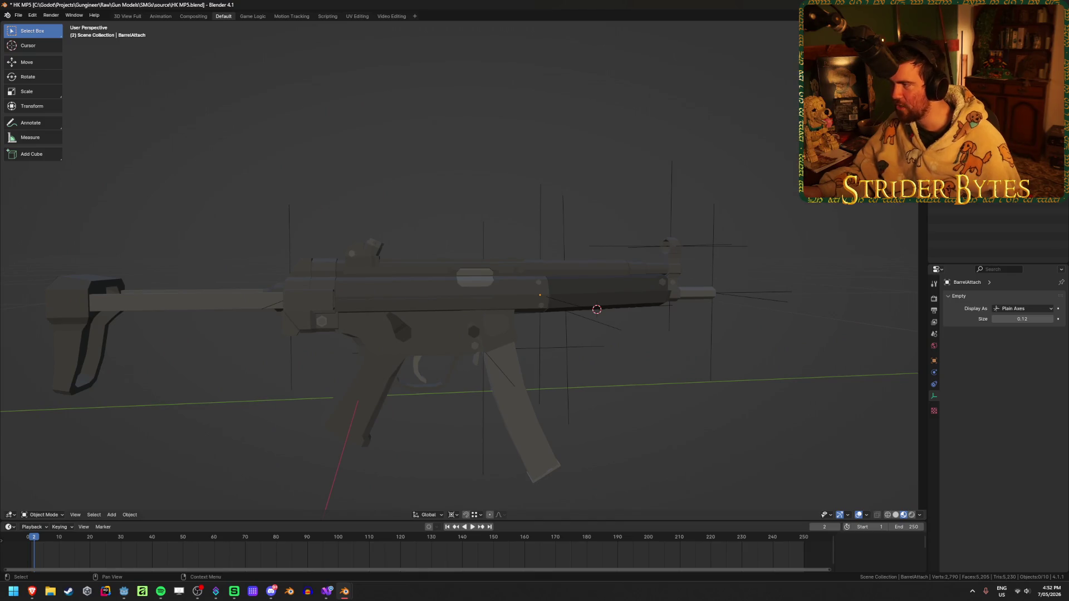
click(969, 111)
Snap the 3D cursor to an edge on top of MP5_Receiver
click(409, 259)
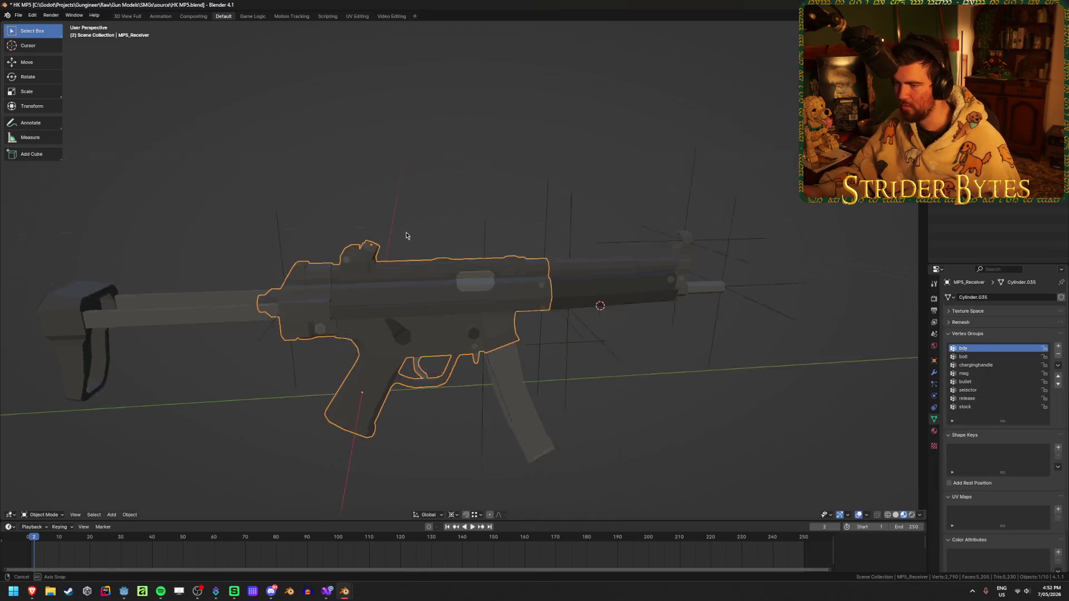
middle_drag(406, 236, 405, 305)
key(Tab)
scroll(385, 338, up, 5)
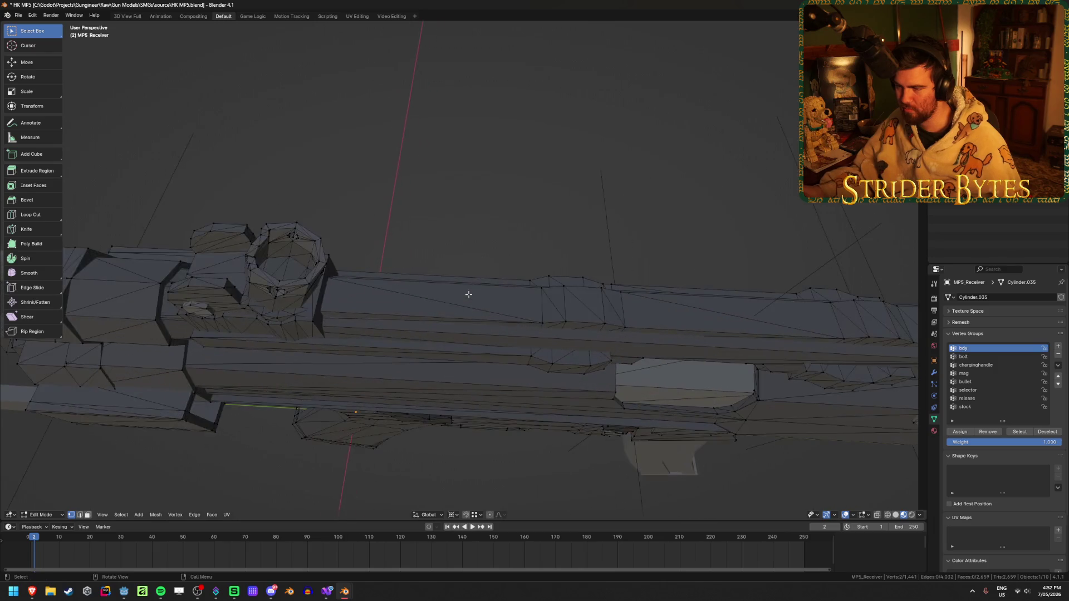
key(alt+z)
key(alt+z)
click(549, 306)
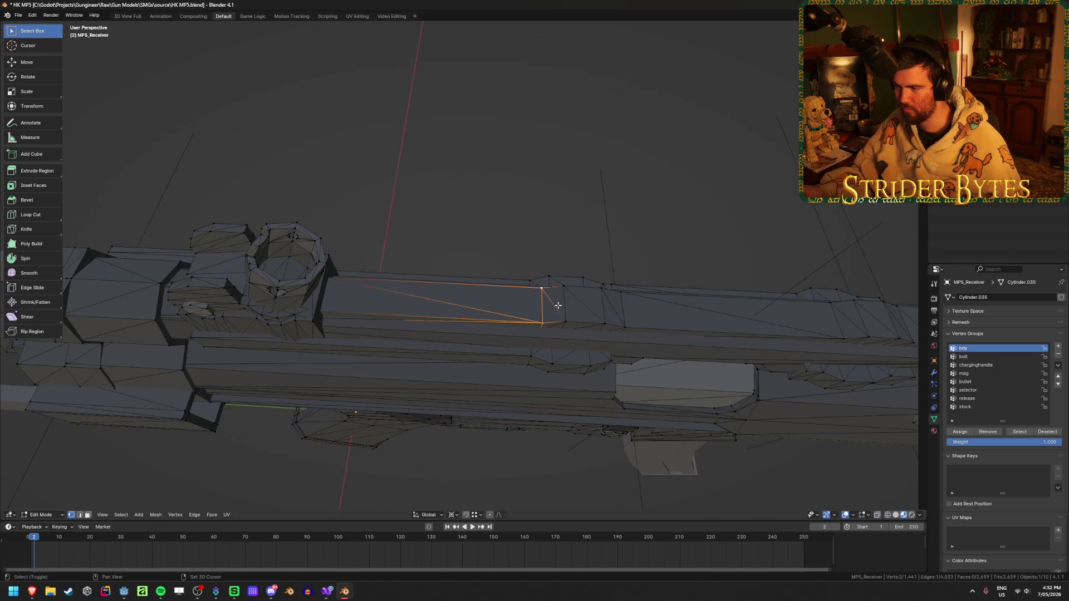
key(shift+s)
click(555, 352)
key(Tab)
Add a plain axes empty at the cursor and slide it along the receiver
key(shift+a)
mouse_move(479, 310)
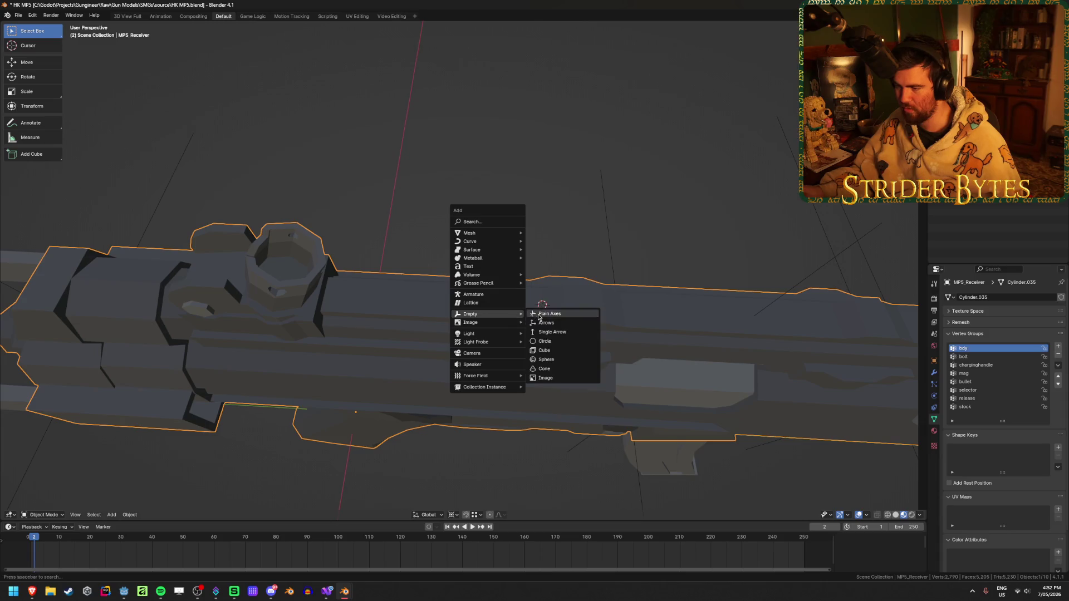
click(550, 311)
key(KP_Decimal)
key(g)
click(671, 271)
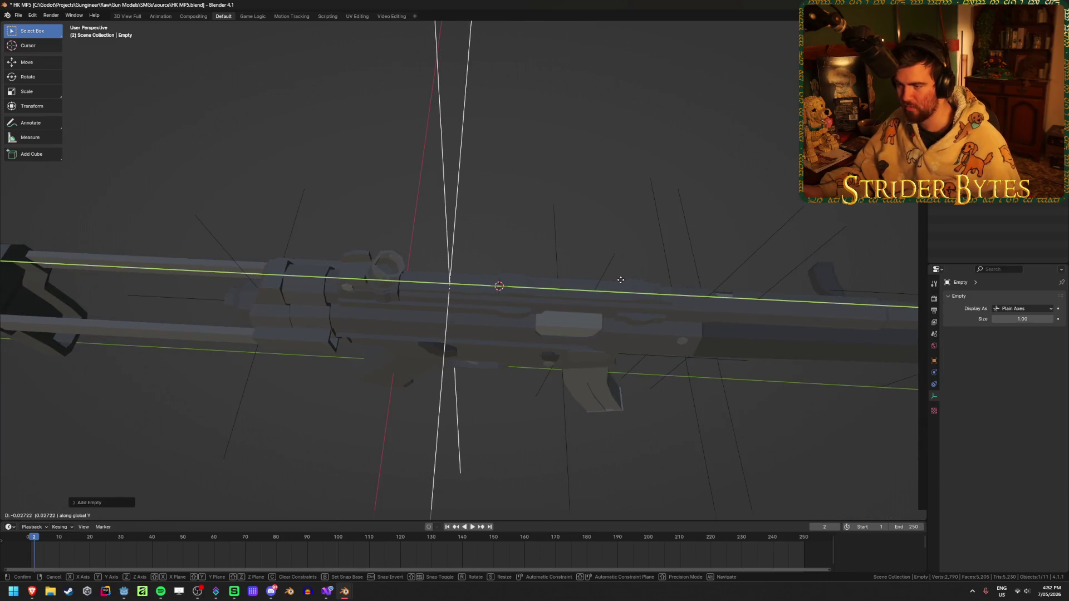
mouse_move(623, 280)
middle_down()
mouse_move(604, 278)
mouse_move(604, 205)
mouse_move(611, 238)
mouse_move(532, 289)
mouse_move(735, 253)
middle_up()
Shrink the new empty, apply its scale, and reselect it
key(s)
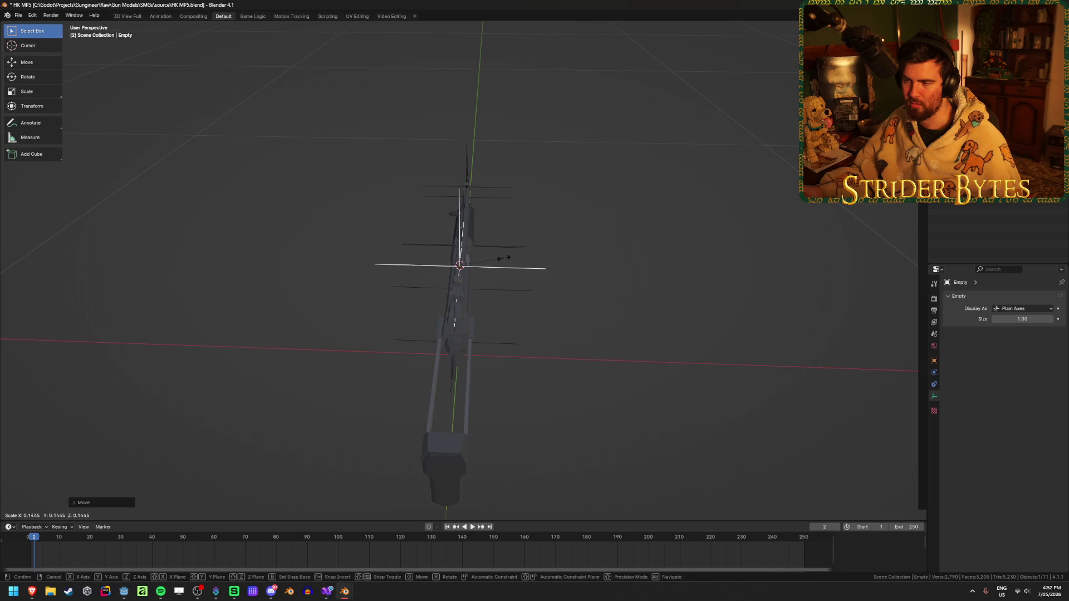
click(494, 263)
mouse_move(494, 263)
middle_down()
mouse_move(631, 265)
mouse_move(620, 229)
middle_up()
key(ctrl+a)
click(584, 256)
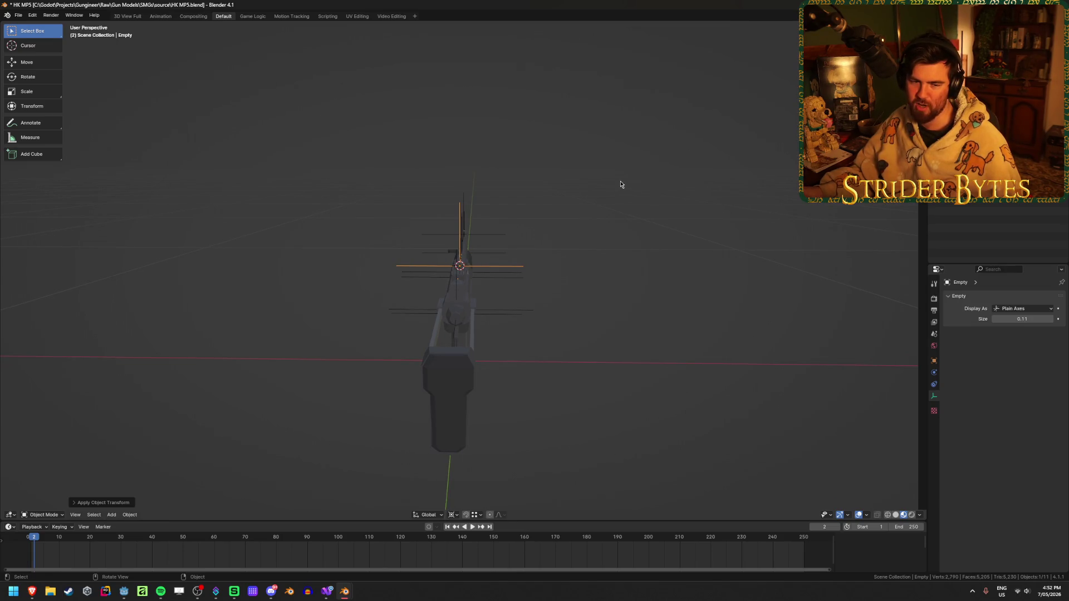
drag(605, 182, 495, 357)
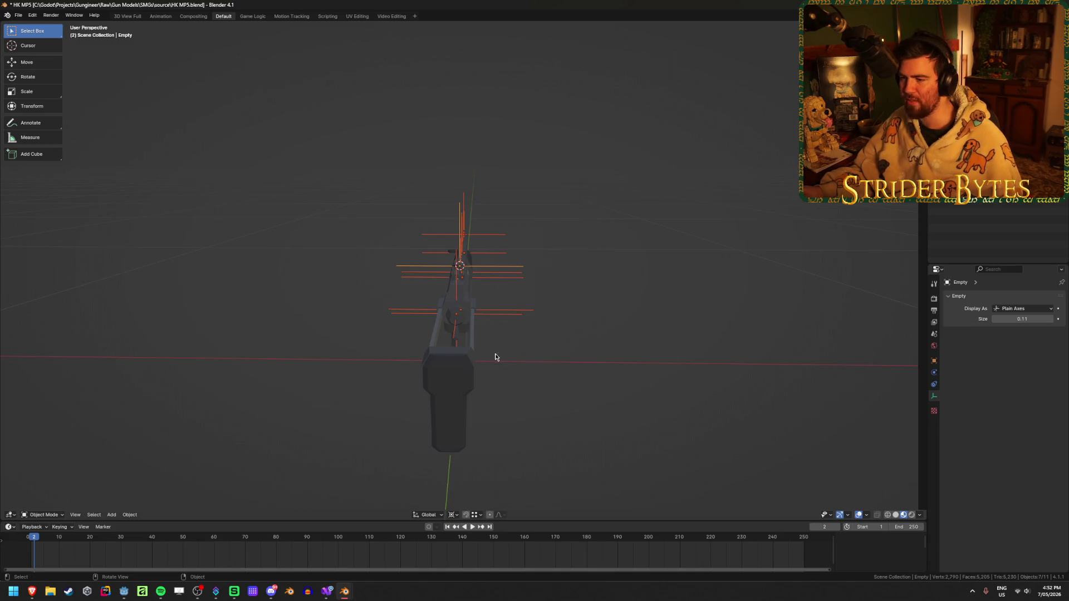
click(611, 277)
mouse_move(627, 262)
middle_down()
mouse_move(577, 286)
mouse_move(507, 284)
mouse_move(527, 319)
mouse_move(498, 262)
middle_up()
click(515, 317)
Rename the new empty SightAttach and save the file
key(F2)
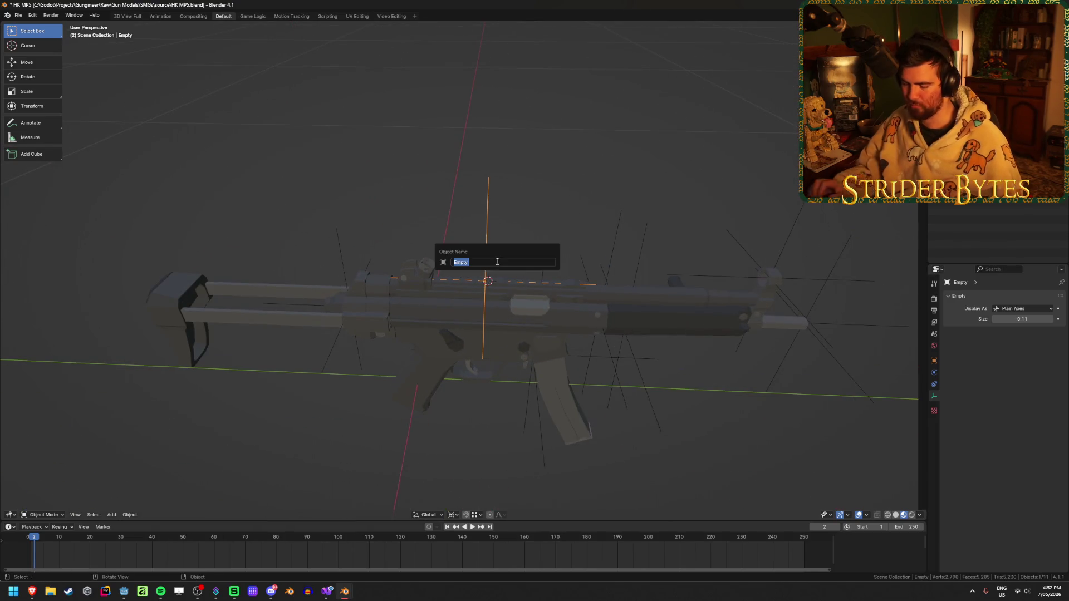
text(s)
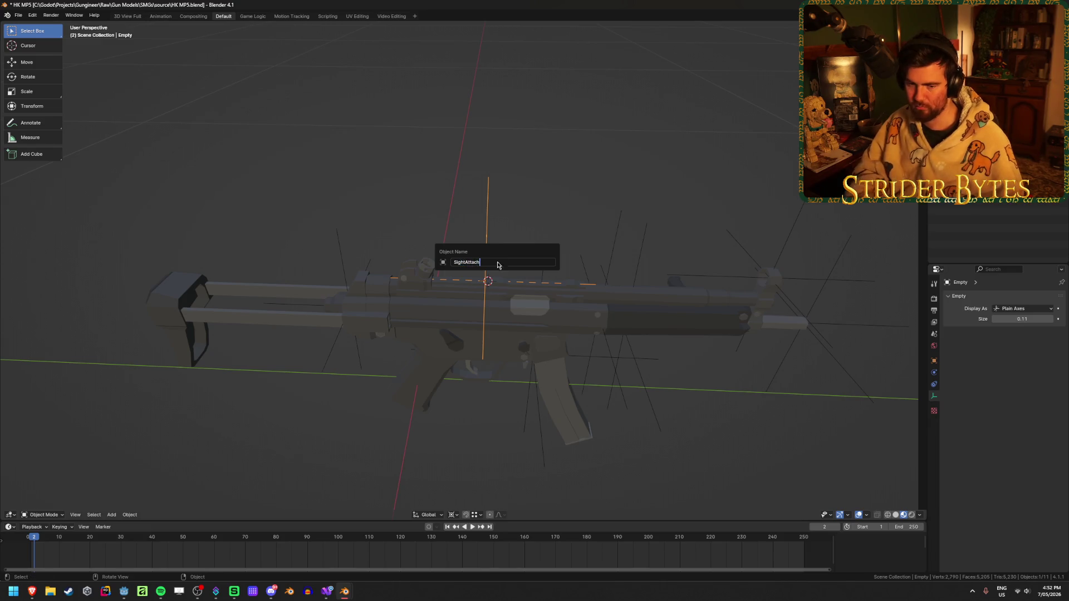
key(Return)
key(ctrl+s)
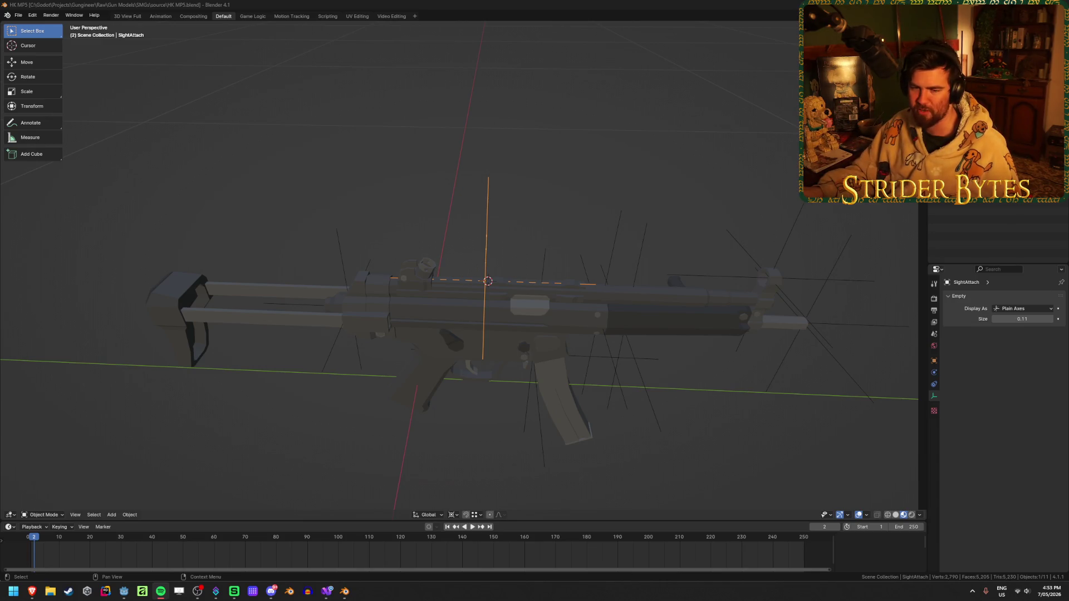
Nudge SightAttach slightly along the top of the receiver
click(568, 160)
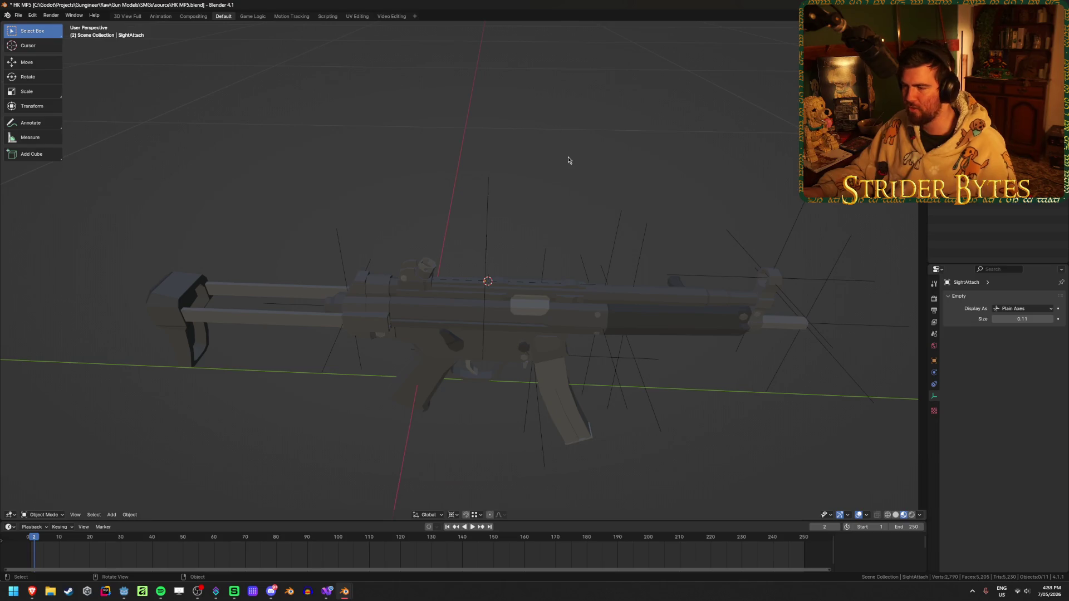
mouse_move(551, 205)
middle_down()
mouse_move(556, 195)
mouse_move(525, 184)
mouse_move(527, 170)
mouse_move(549, 232)
mouse_move(569, 188)
middle_up()
scroll(532, 187, up, 2)
click(516, 212)
key(g)
click(562, 206)
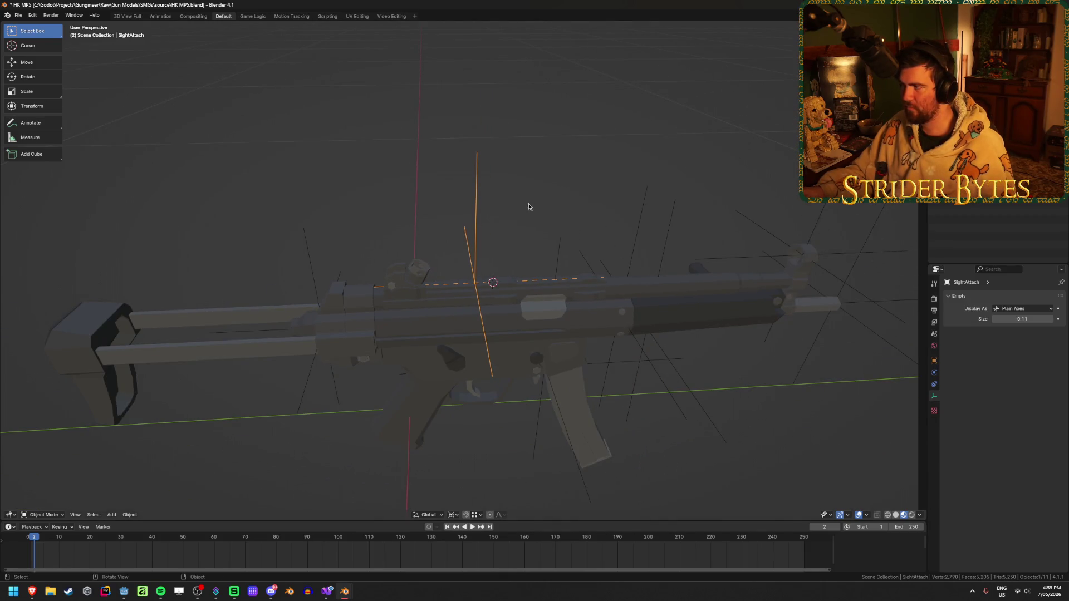
Parent three attachment empties, including MagazineAttach, to MP5_Receiver
ctrl+click(974, 112)
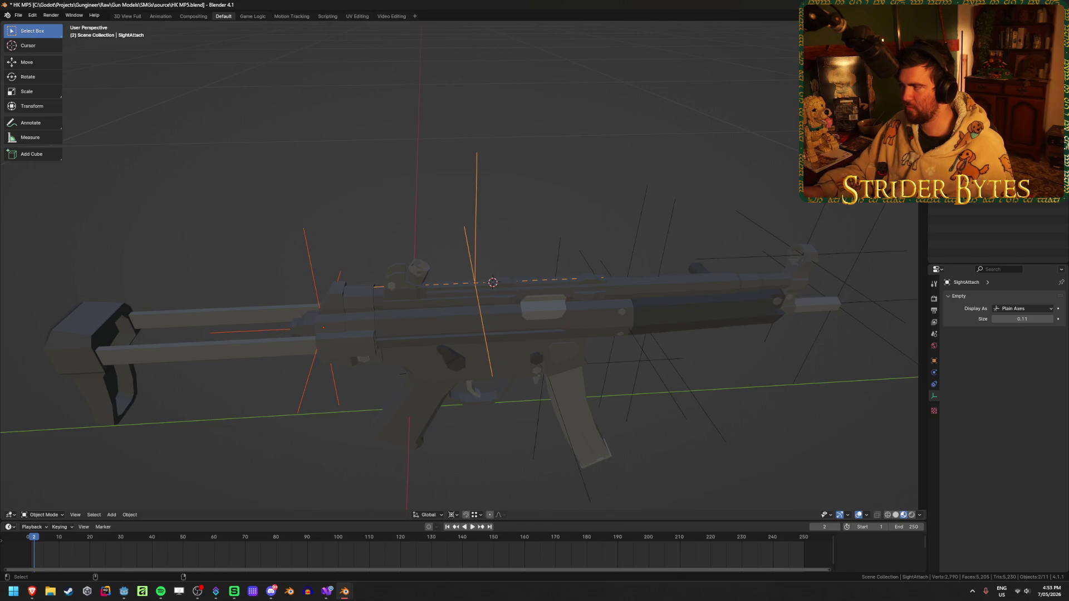
ctrl+click(975, 133)
ctrl+click(975, 156)
shift+click(563, 266)
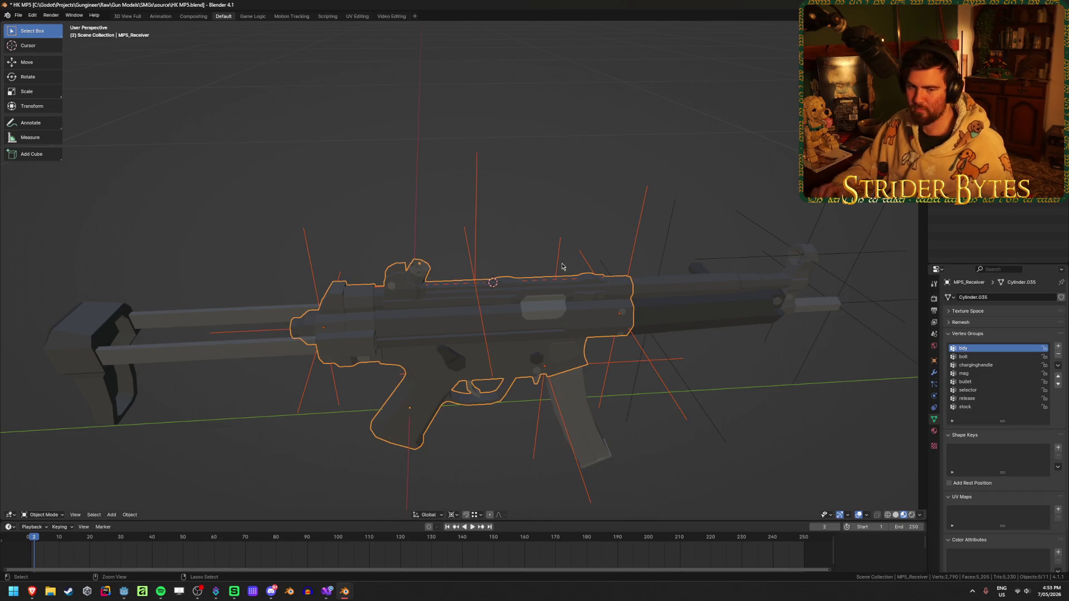
key(ctrl+p)
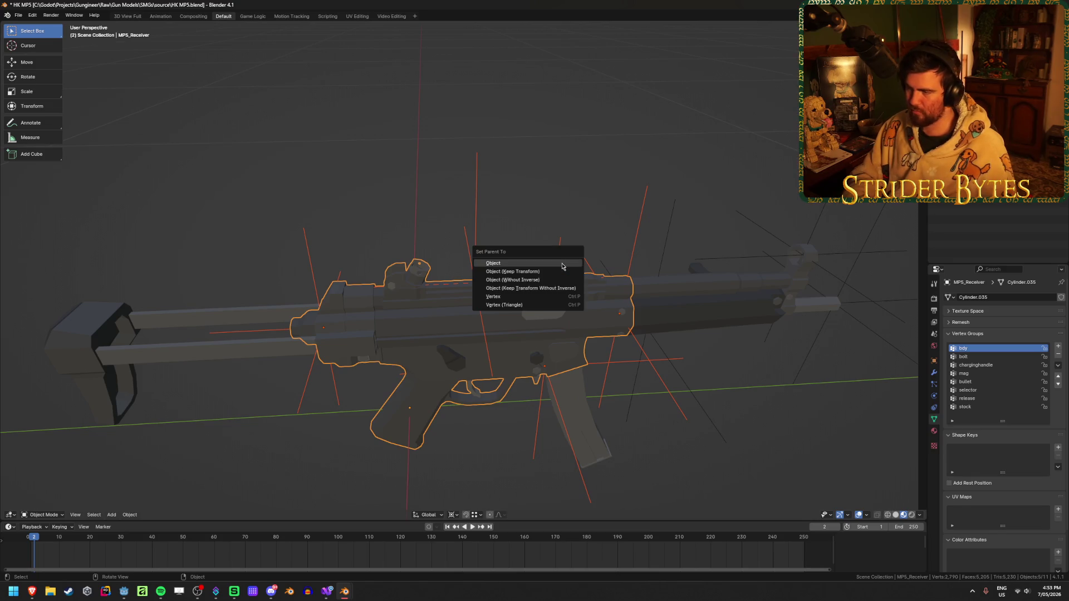
click(564, 267)
Parent the AimPoint and MuzzleAttach empties to MP5_Barrel
middle_drag(592, 272, 692, 162)
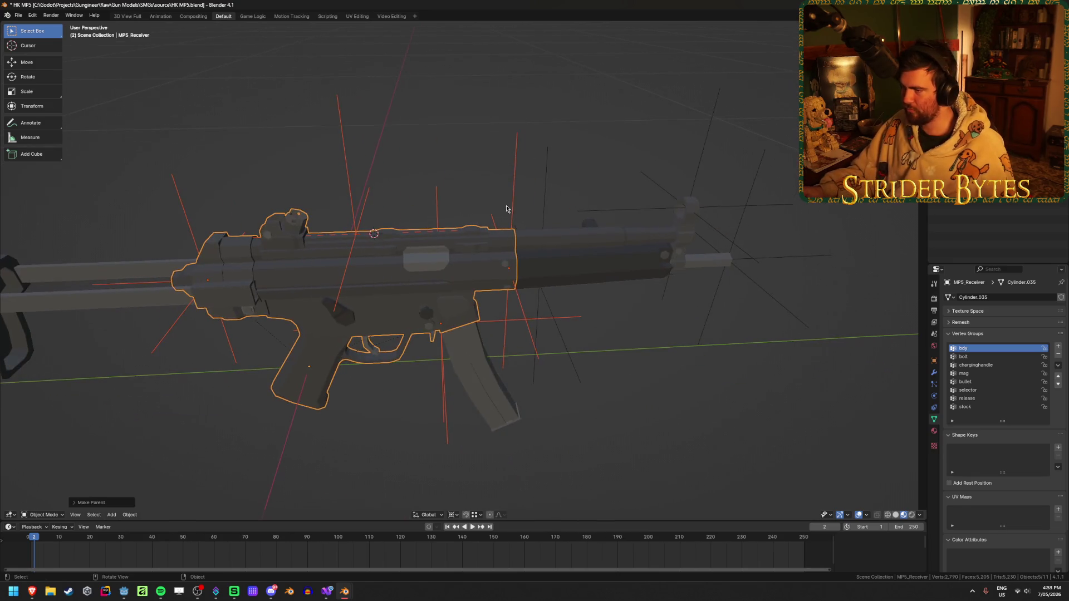
click(698, 164)
shift+click(743, 227)
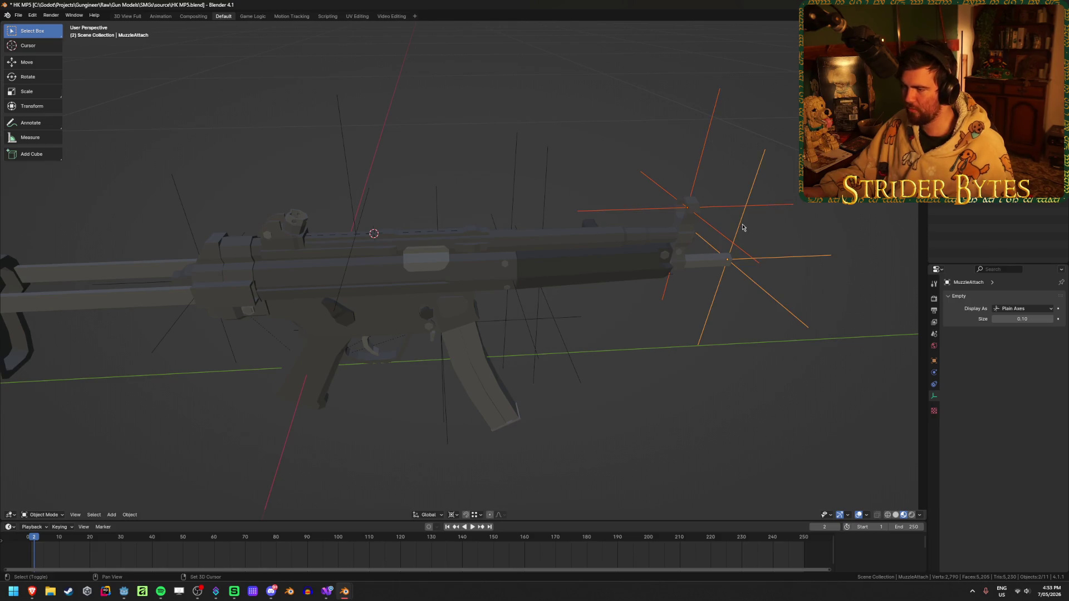
middle_drag(549, 303, 605, 259)
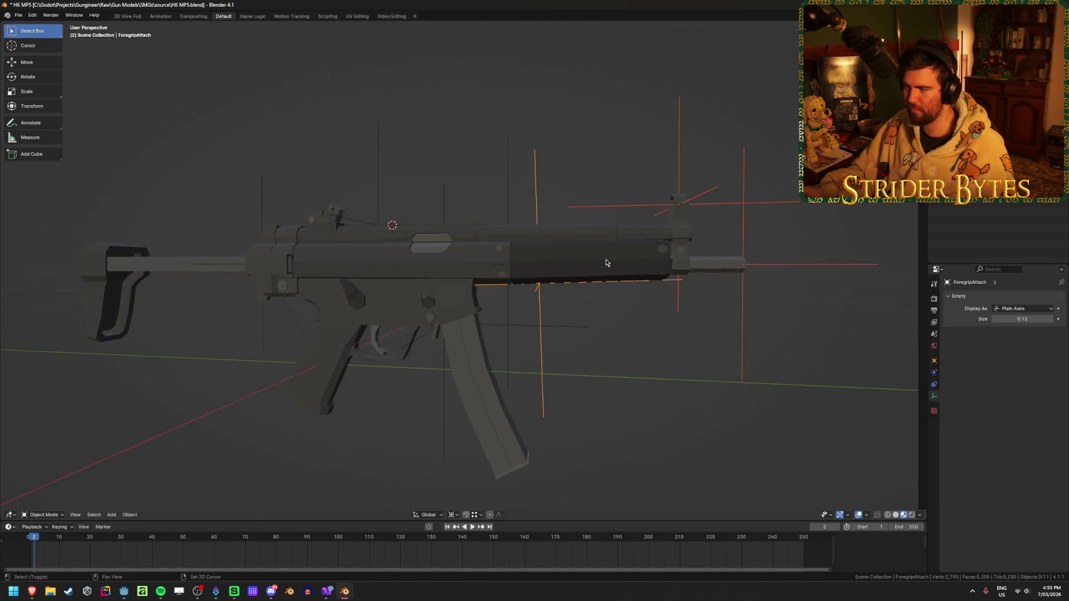
click(606, 259)
key(ctrl+p)
click(604, 258)
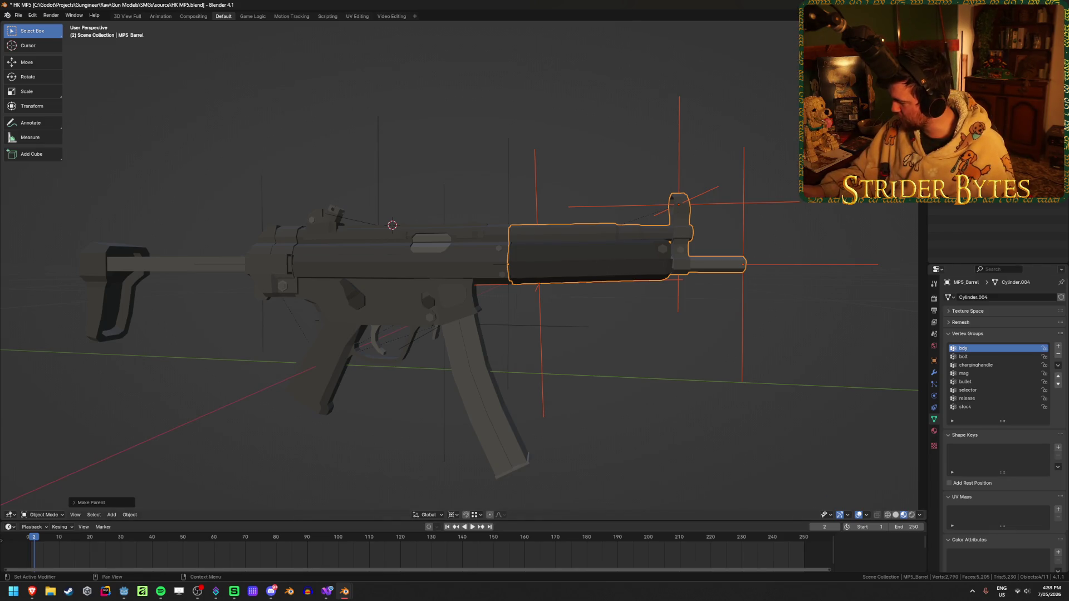
Clear the selection and save the blend file
click(430, 111)
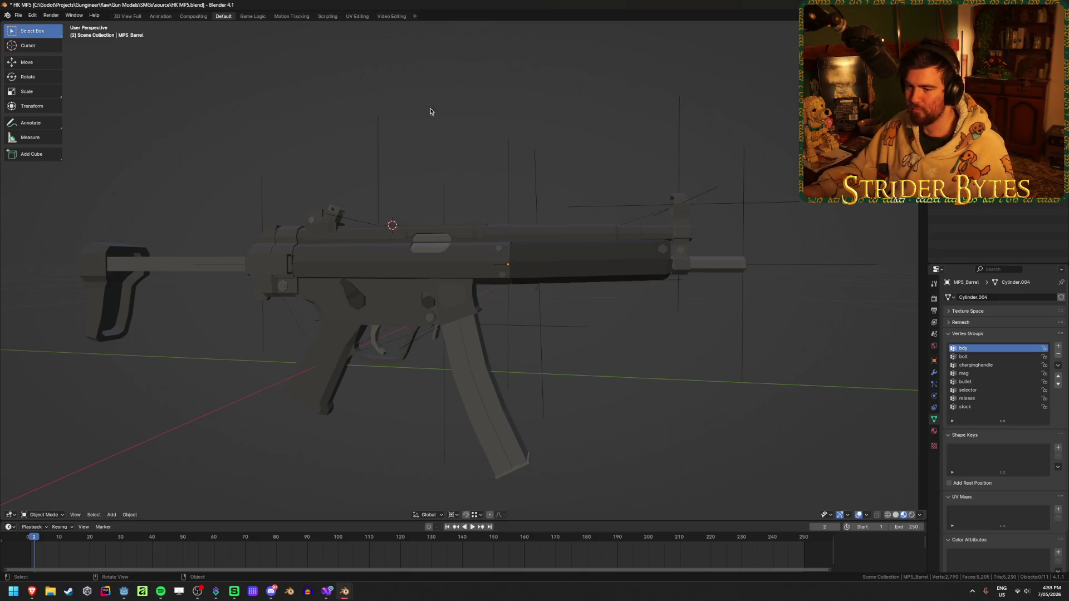
middle_drag(430, 112, 385, 142)
key(ctrl+s)
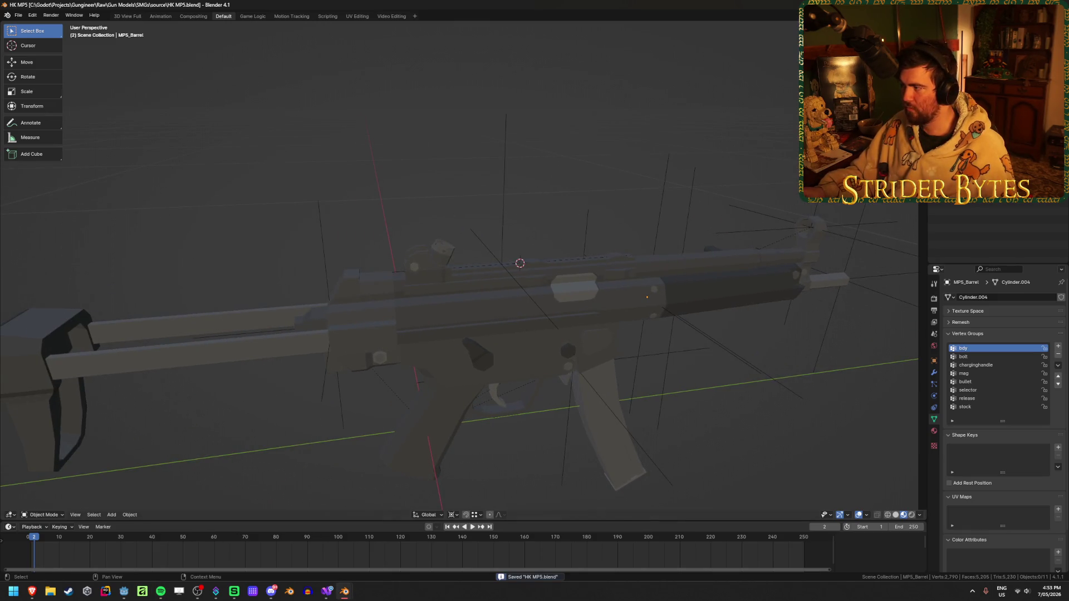
Make the Receiver collection active and check the ForegripAttach empty and MP5_Receiver mesh
click(969, 84)
click(665, 346)
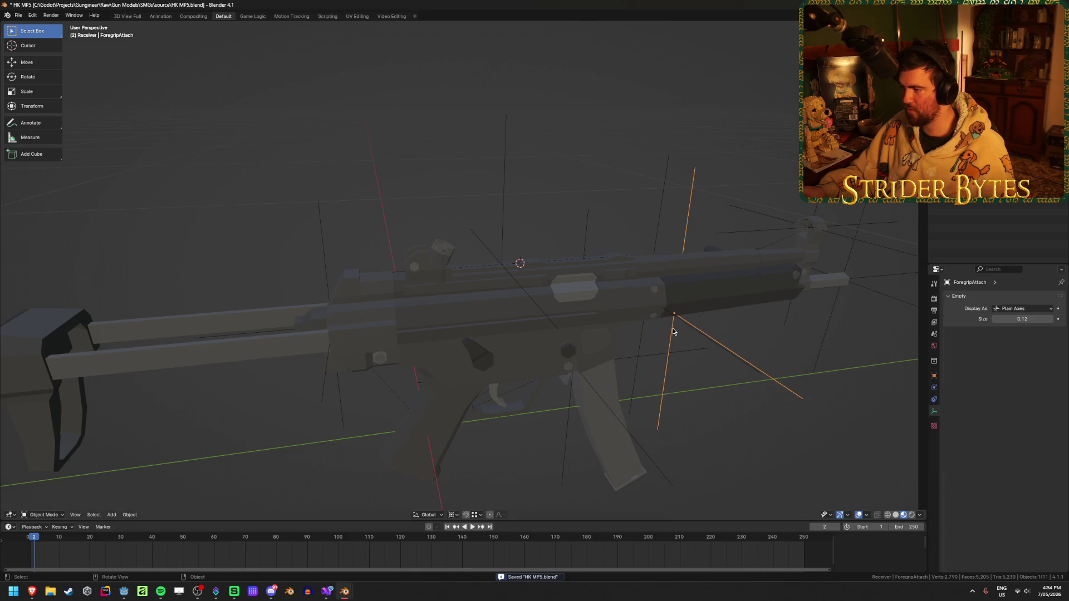
click(624, 353)
click(802, 419)
Select the SightAttach empty and save HK MP5.blend again
key(ctrl+s)
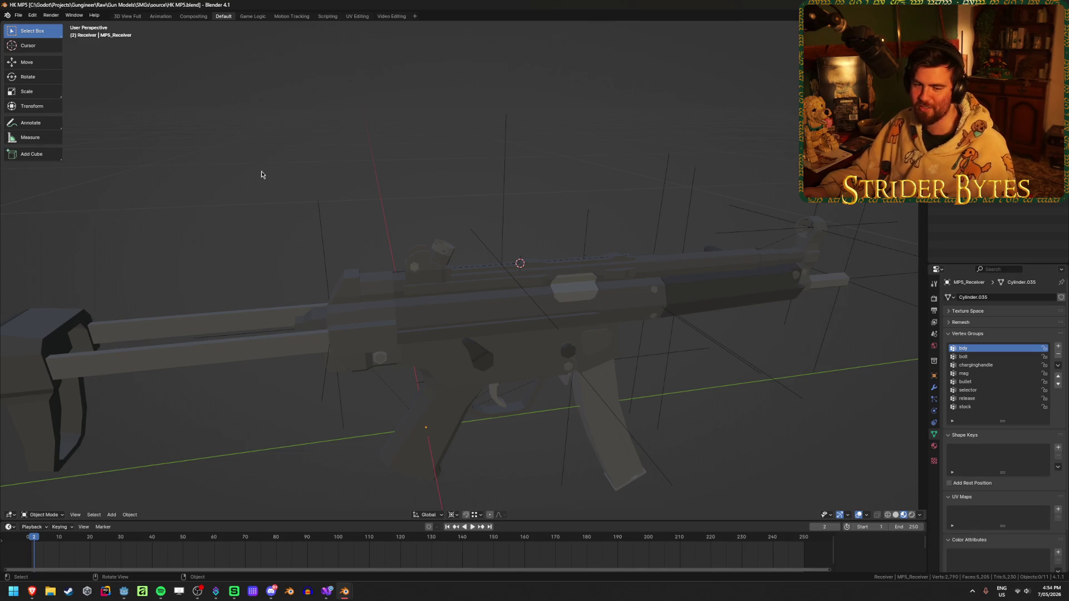
click(503, 160)
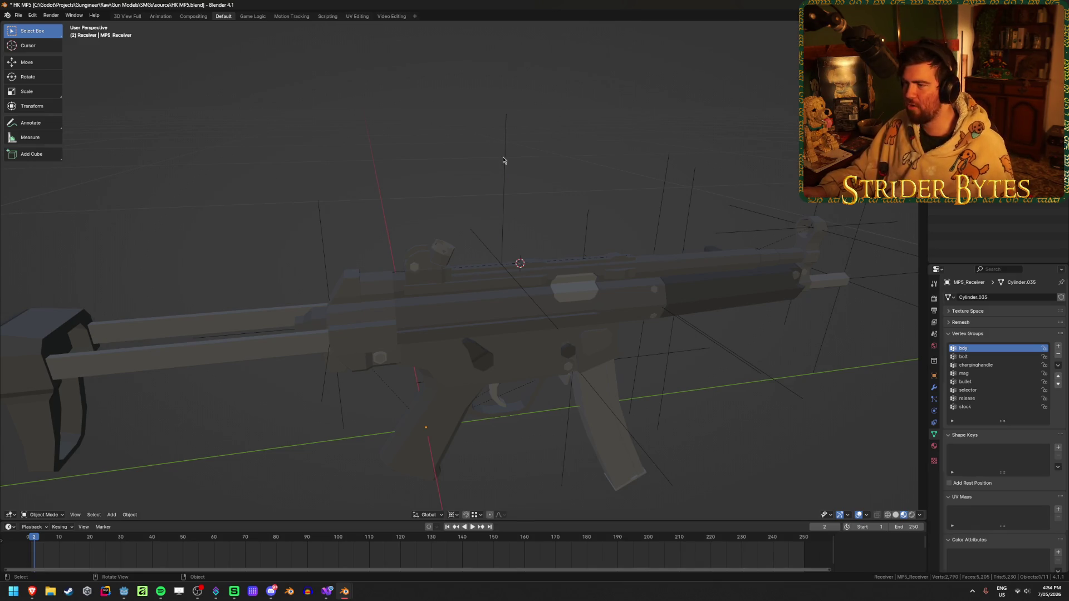
key(ctrl+s)
mouse_move(301, 135)
middle_down()
mouse_move(535, 167)
mouse_move(499, 234)
middle_up()
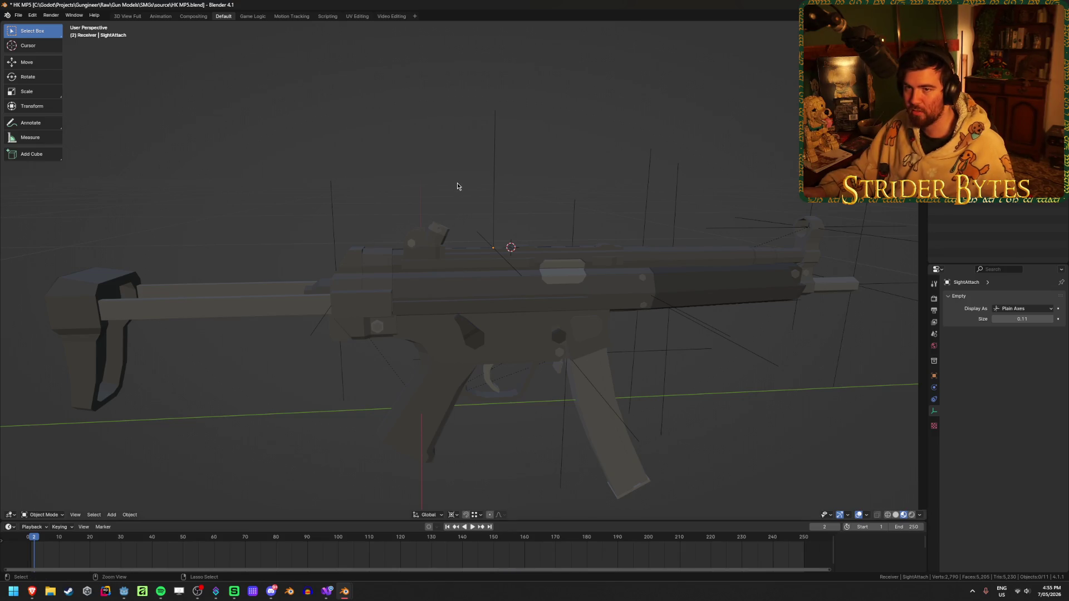
Save, then point the glTF export at the Gungineer Meshes\GunParts\SMGs folder
key(ctrl+s)
key(ctrl+shift+e)
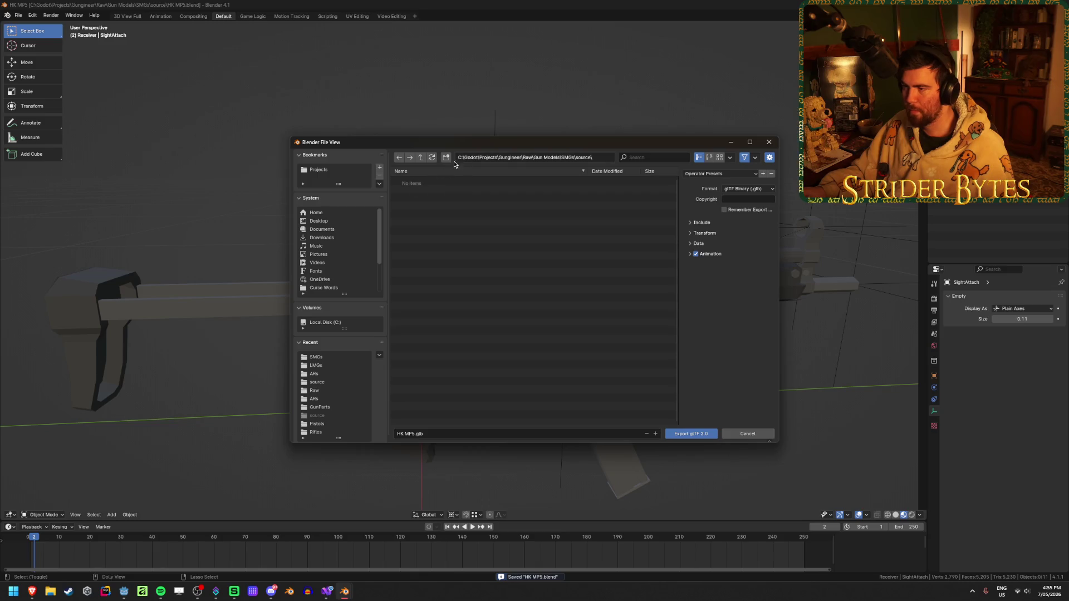
click(421, 158)
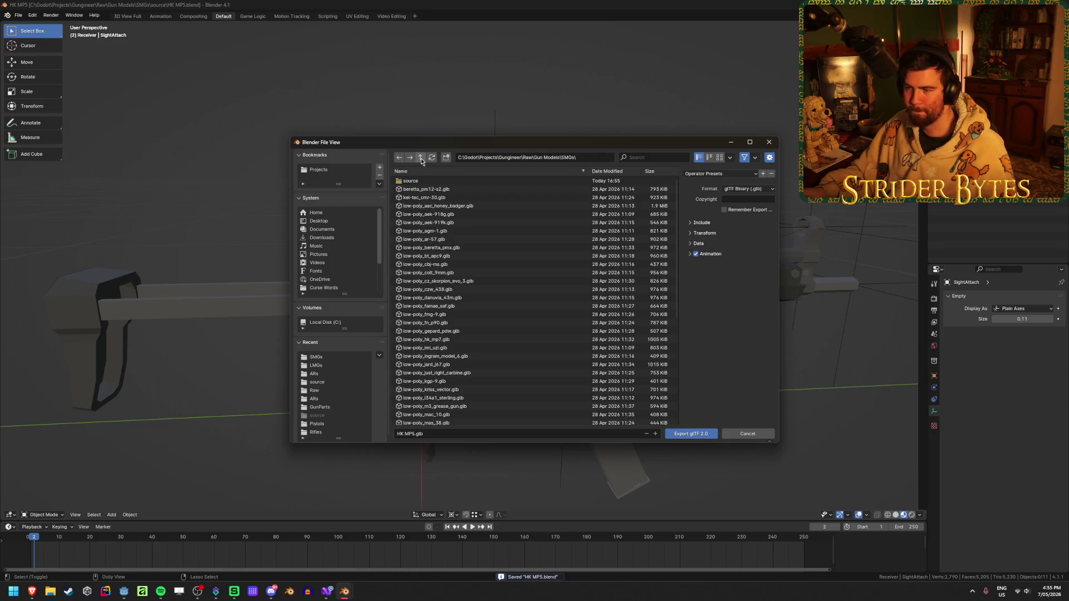
click(421, 158)
click(421, 158)
click(421, 158)
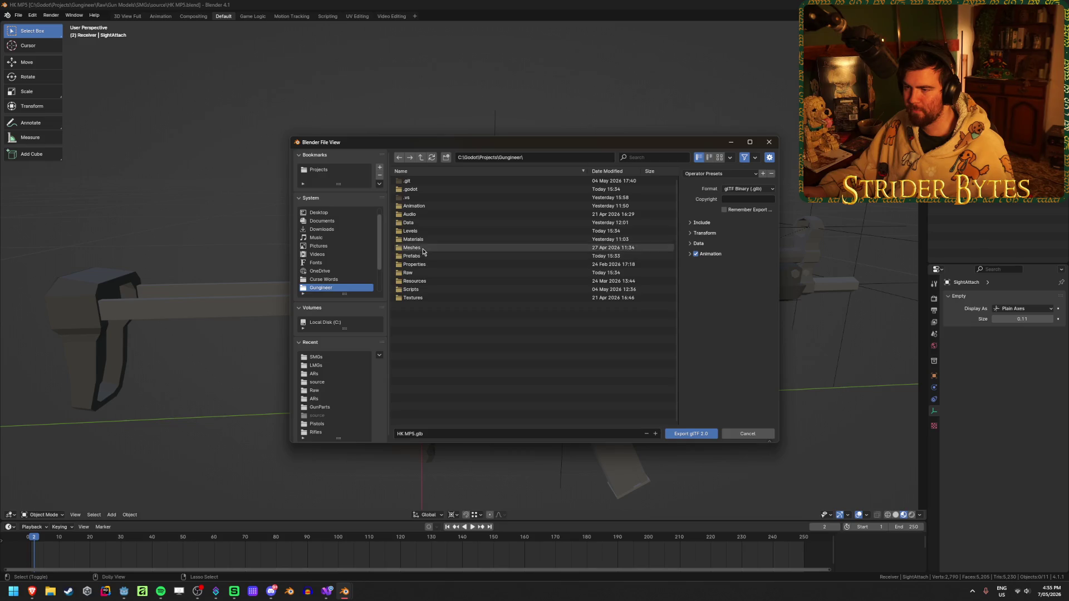
double_click(423, 248)
double_click(428, 185)
double_click(421, 216)
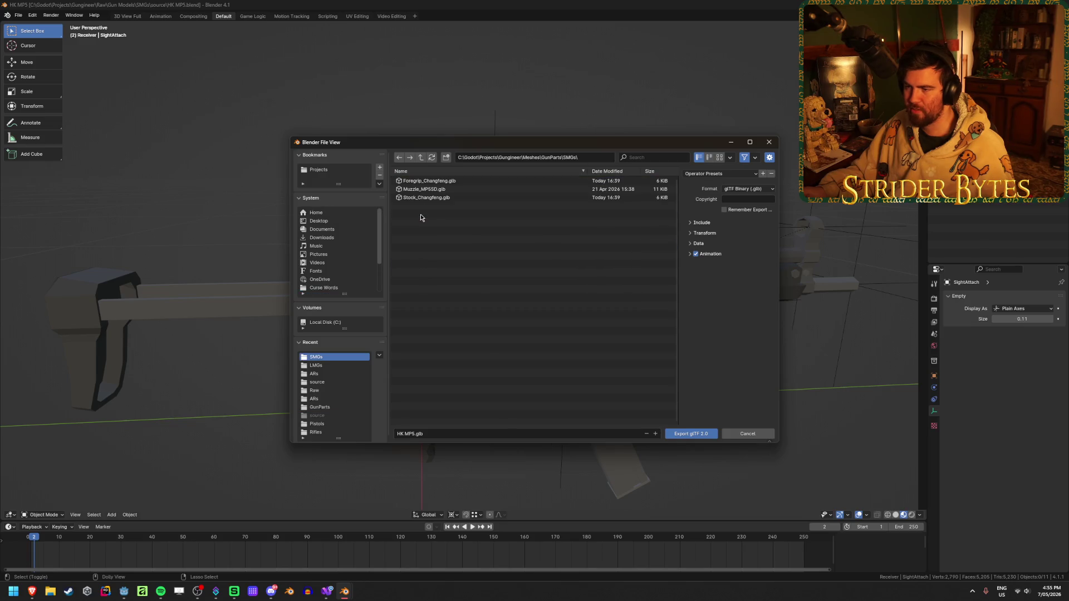
Export Receiver_MP5.glb using the GunPart export preset
click(412, 434)
double_click(402, 434)
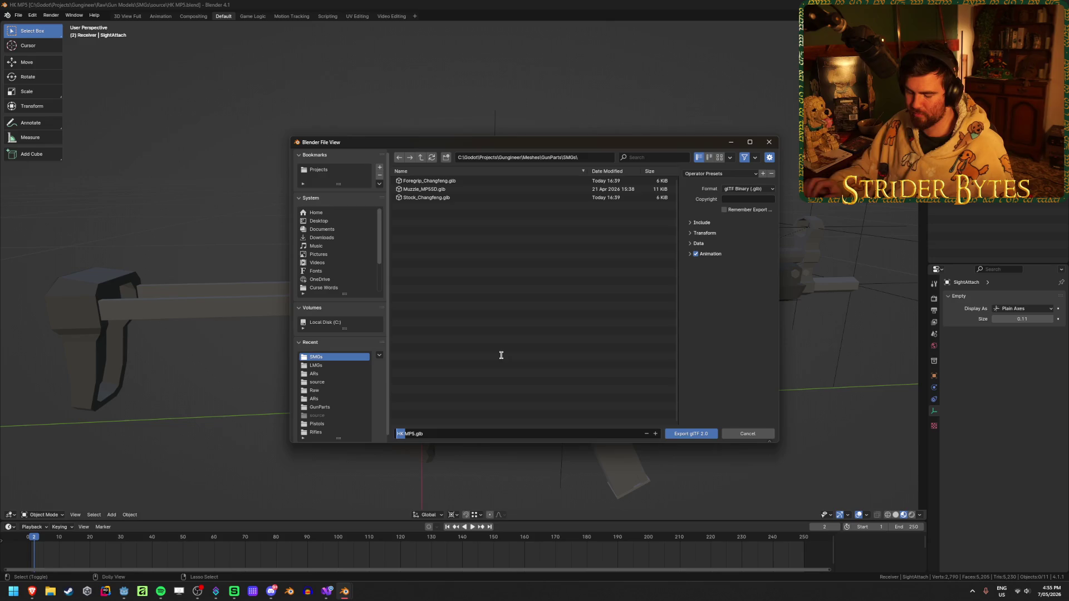
text(Receiver_)
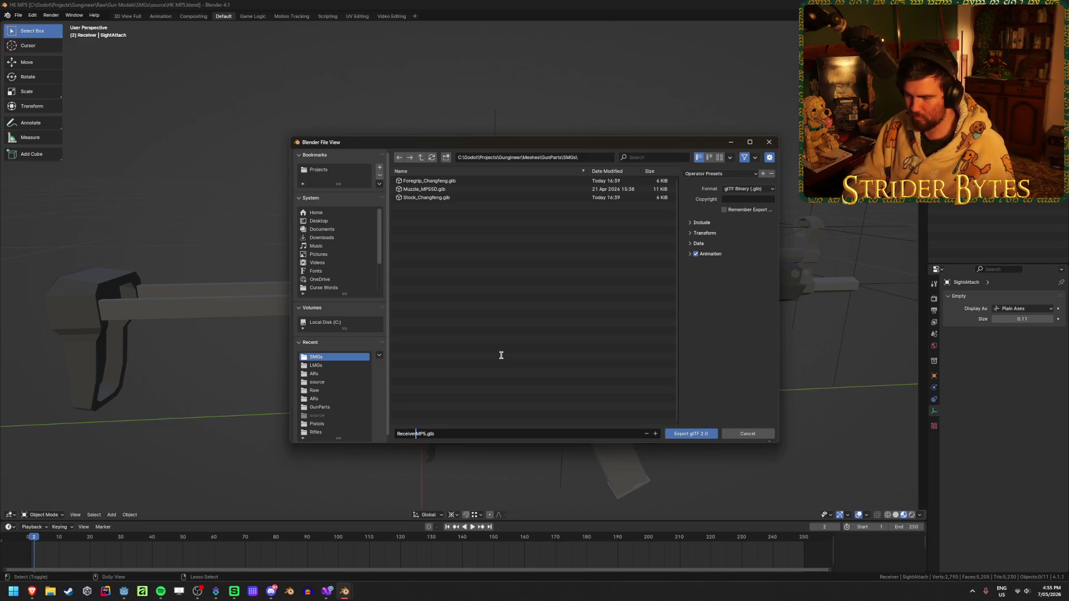
click(720, 174)
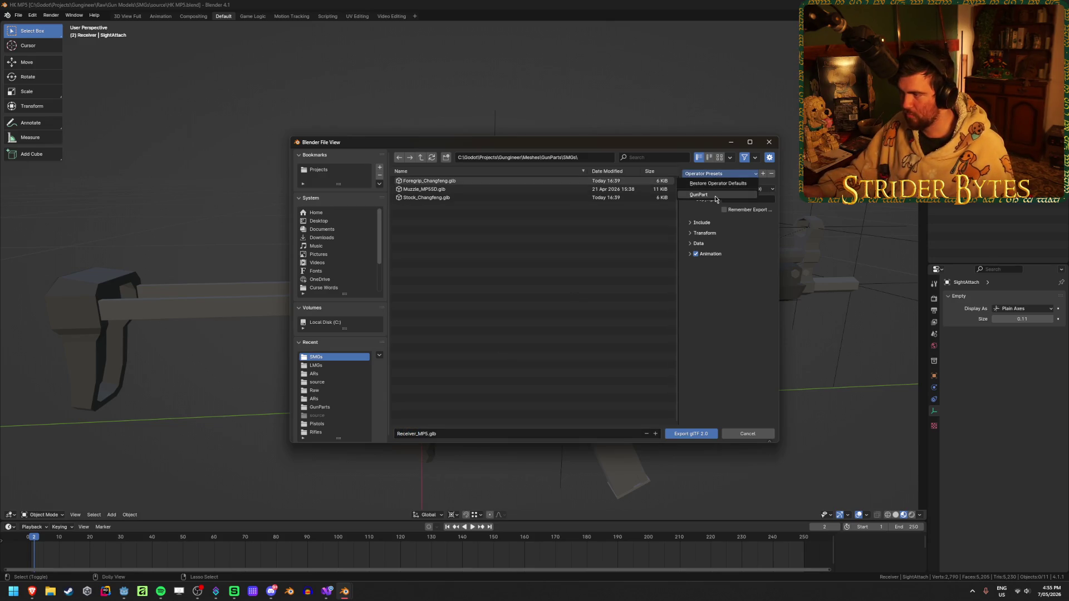
click(715, 197)
click(698, 436)
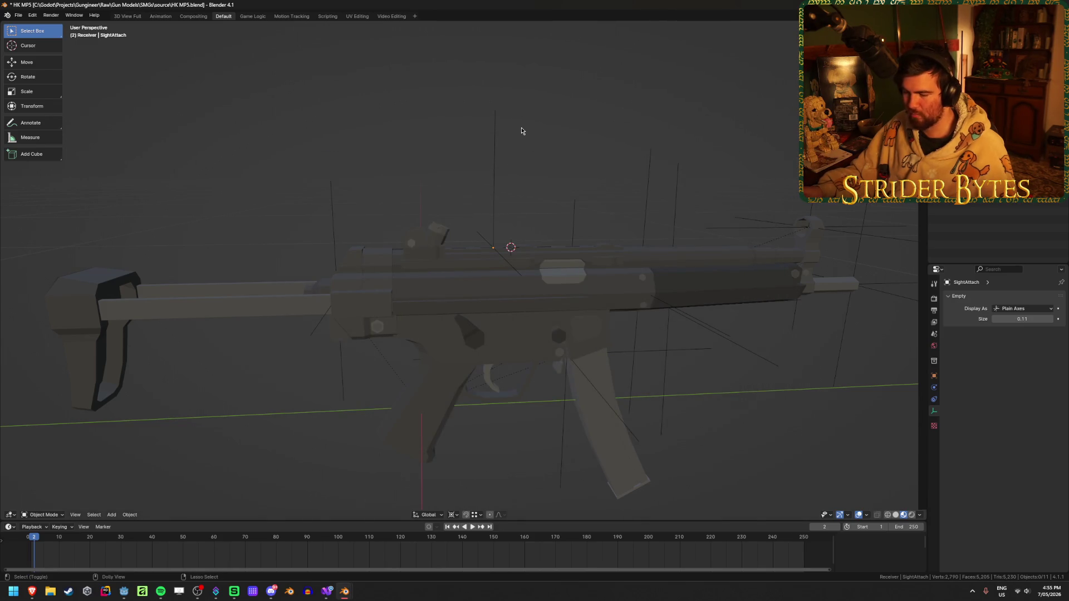
Export the barrel as Barrel_MP5.glb
key(shift+r)
click(418, 433)
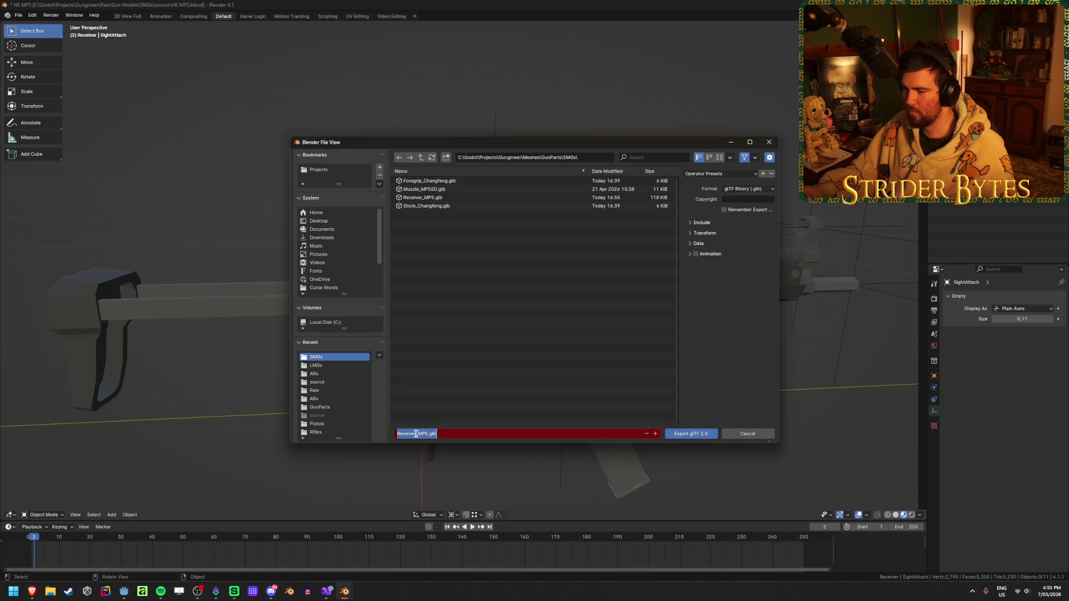
drag(418, 433, 395, 434)
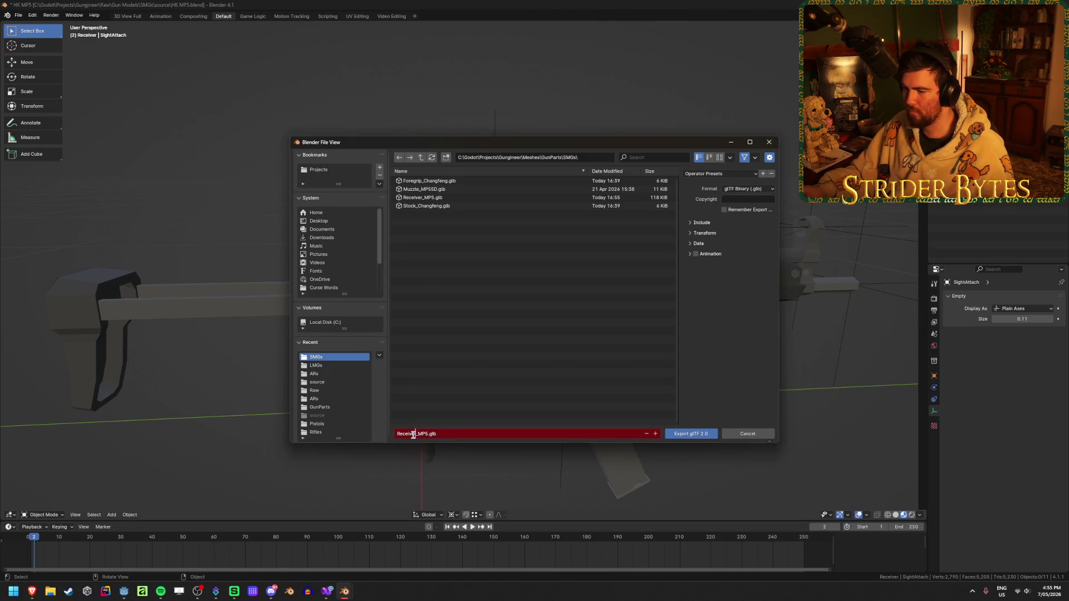
text(Ba)
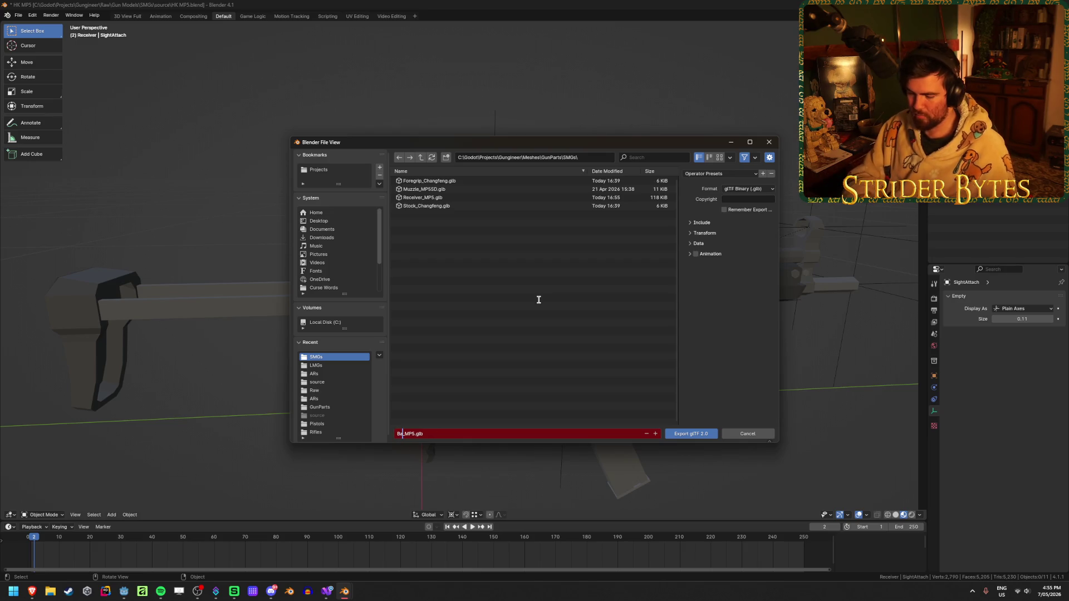
text(rrel)
key(Return)
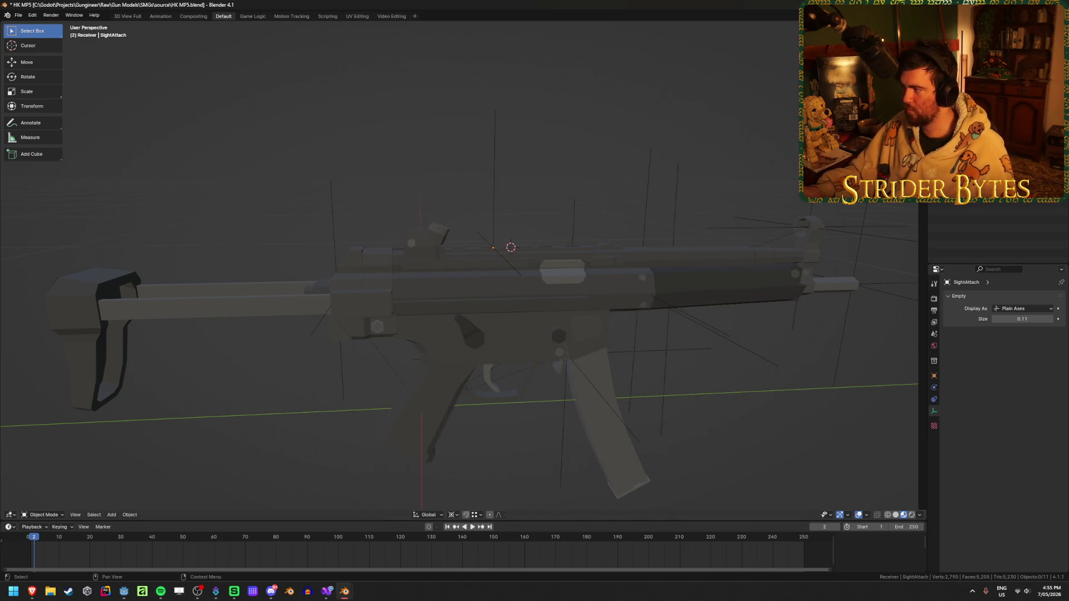
Export the magazine as Magazine_MP5.glb
key(shift+r)
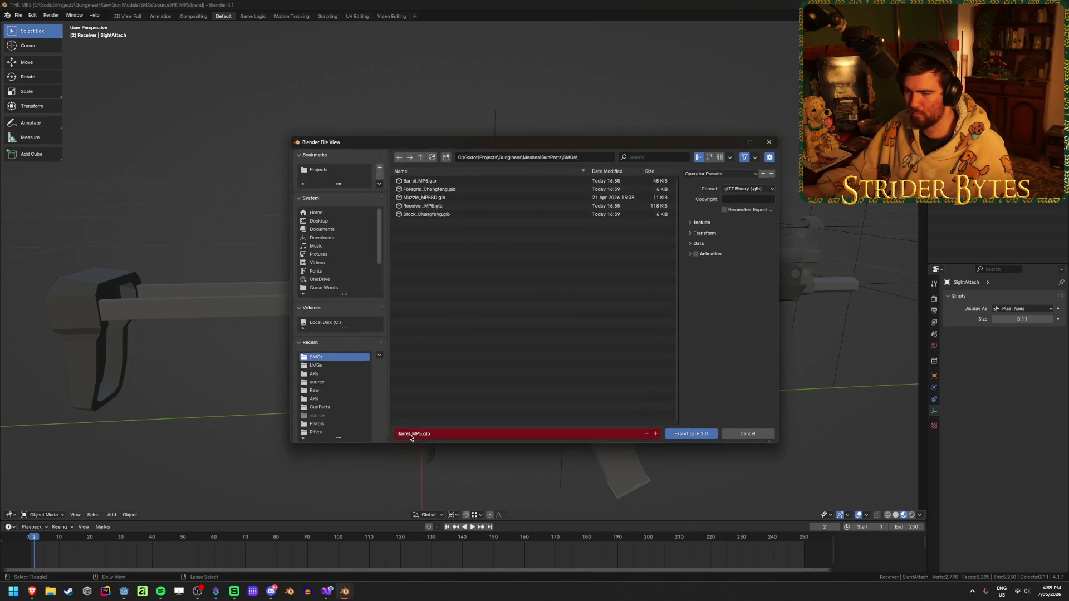
text(Magazine)
click(457, 352)
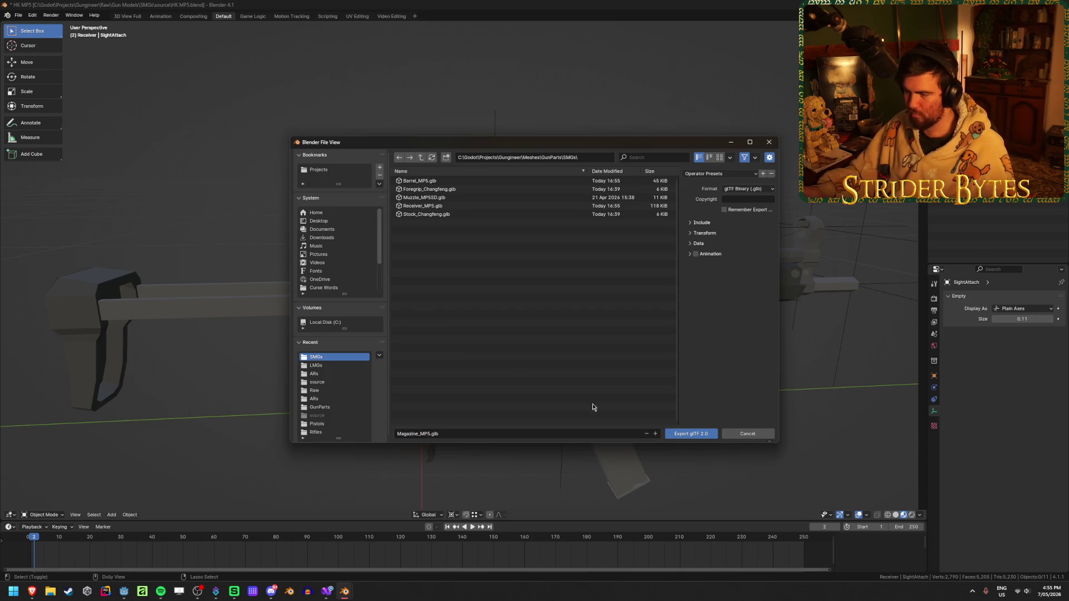
click(688, 433)
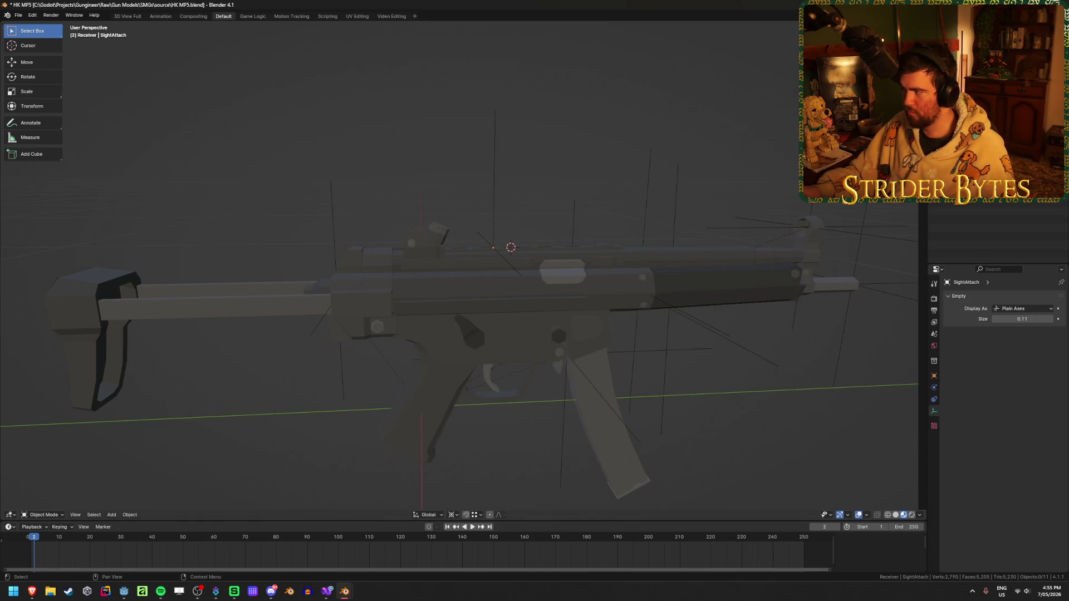
Export the stock as Stock_MP5.glb and save the blend file
key(shift+r)
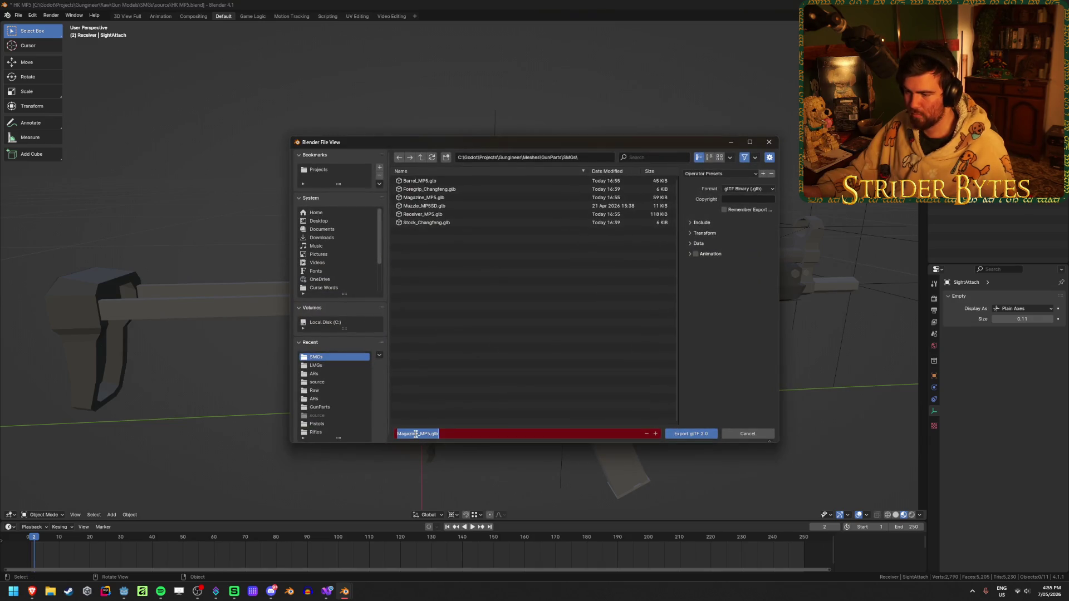
double_click(417, 434)
text(Stock)
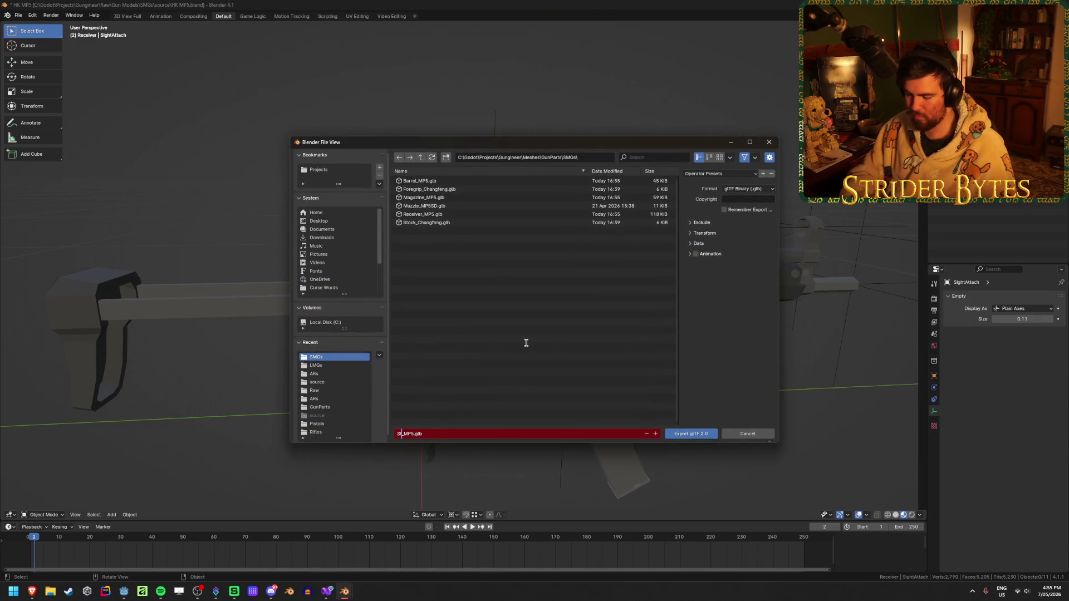
click(527, 346)
click(698, 435)
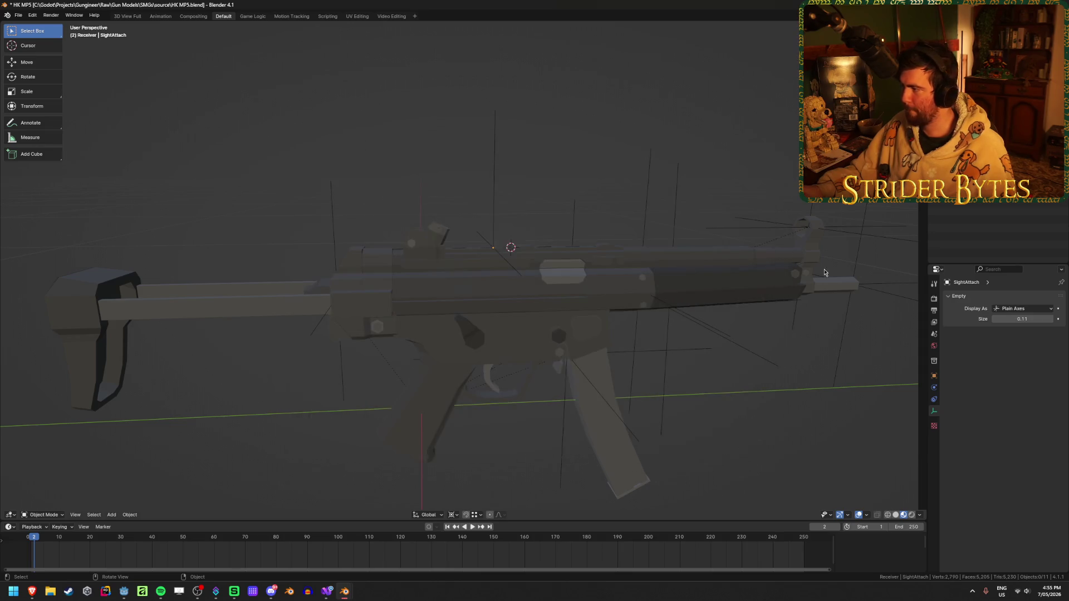
key(ctrl+s)
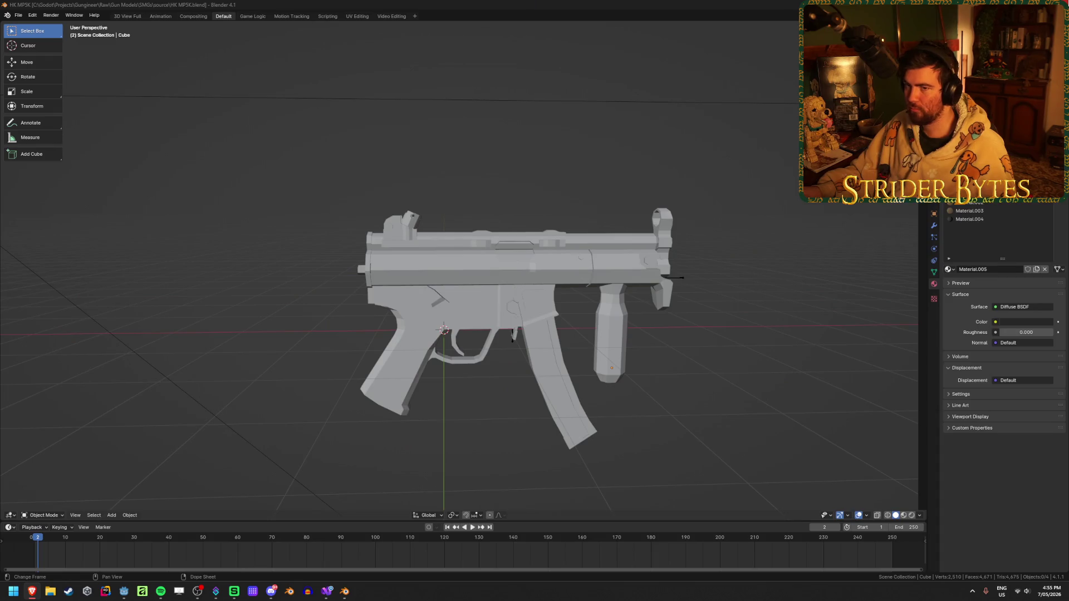
Orbit around the HK MP5K model to inspect it
mouse_move(601, 356)
middle_down()
mouse_move(557, 334)
mouse_move(601, 358)
middle_up()
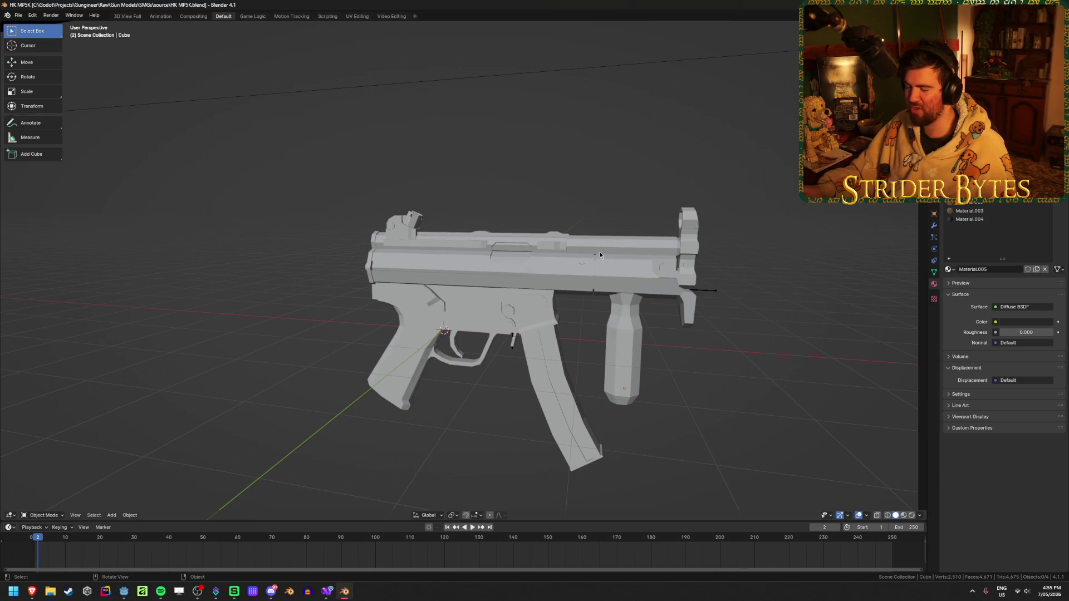
mouse_move(688, 358)
middle_down()
mouse_move(577, 356)
mouse_move(690, 359)
middle_up()
Quit Blender with Ctrl+Q
key(ctrl+q)
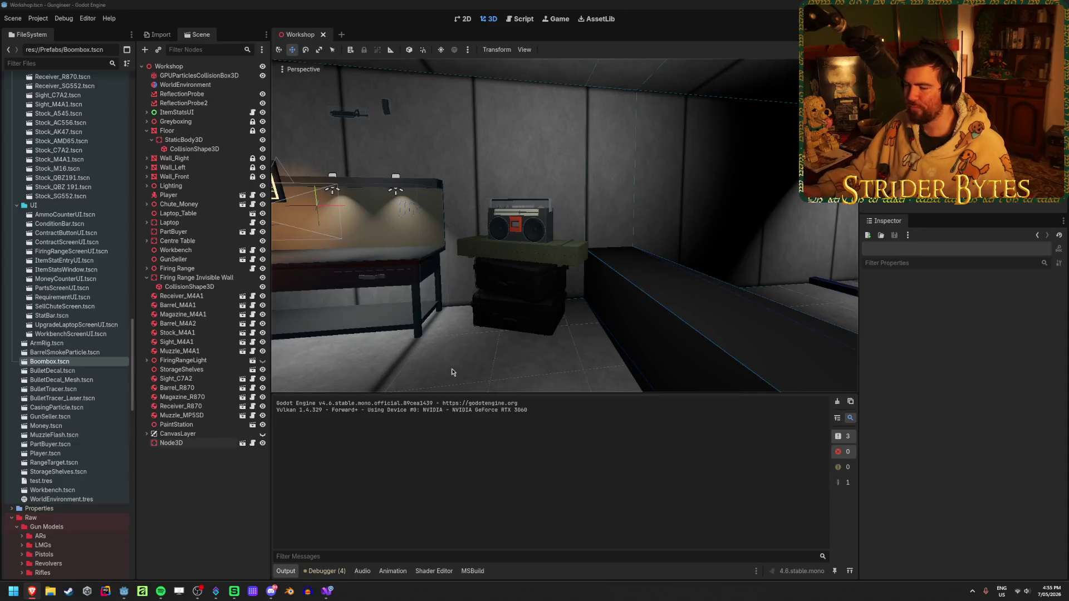